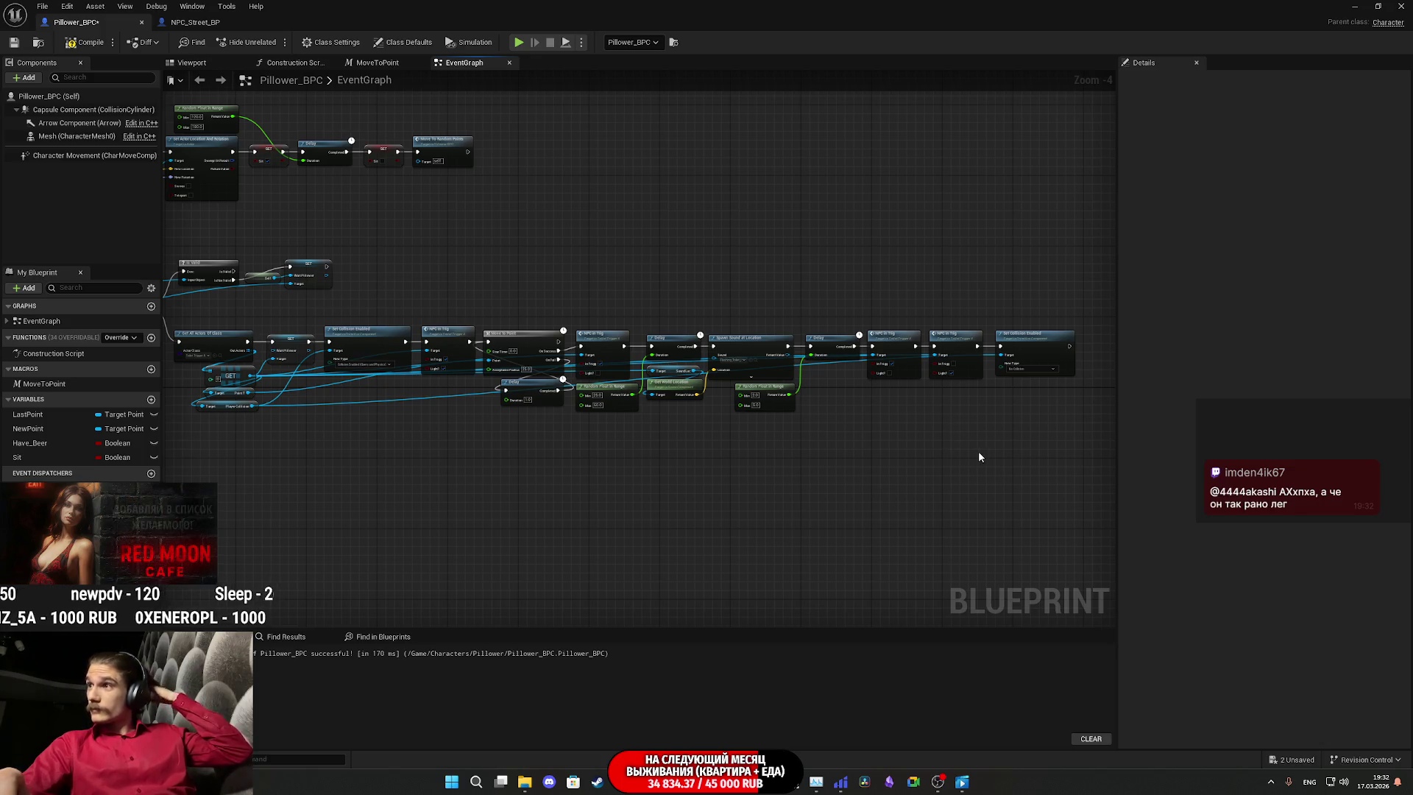
# Step: Check the stream dashboard in the browser, then return to Pillower_BPC and survey the graph's nodes
pyautogui.moveTo(622, 781)
pyautogui.click(621, 717)
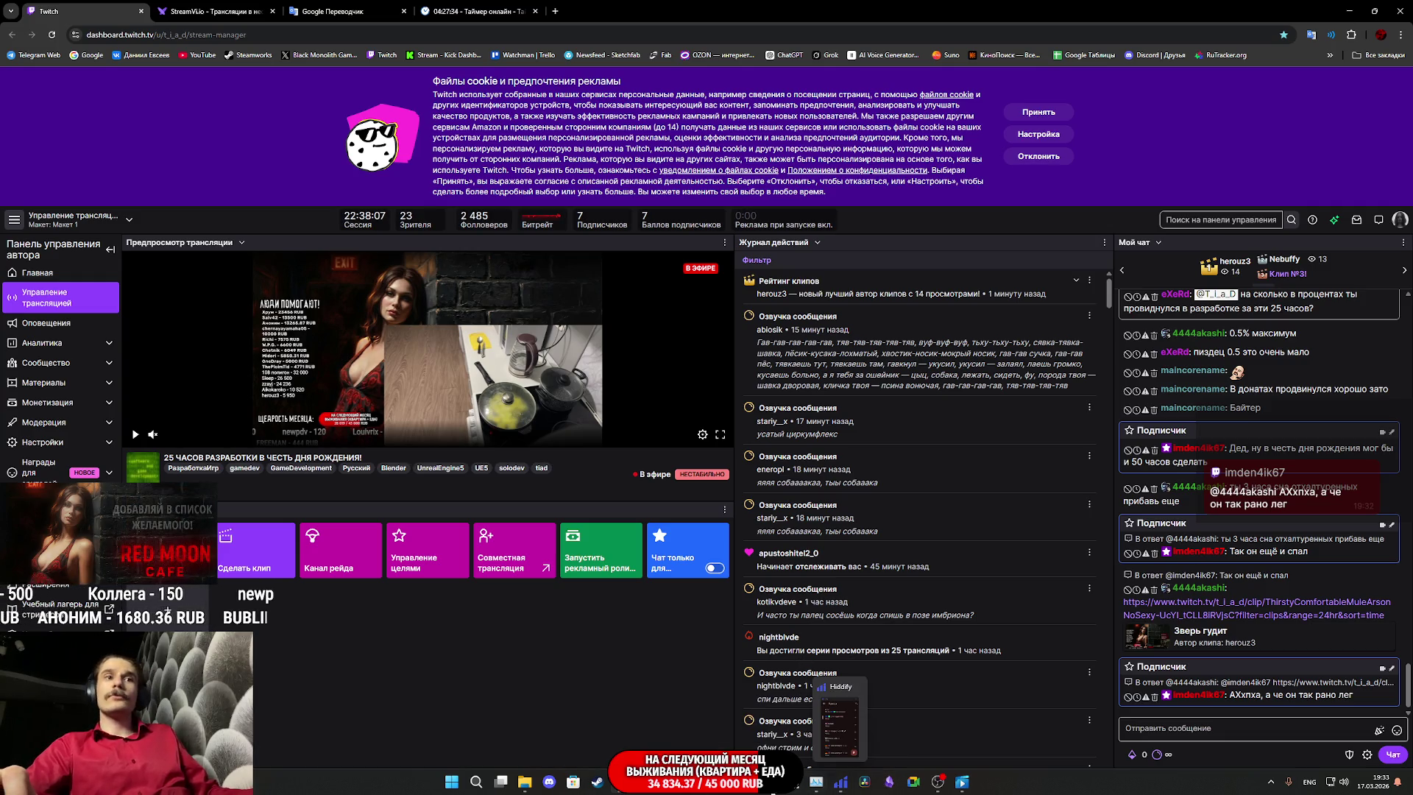
pyautogui.moveTo(671, 779)
pyautogui.click(718, 734)
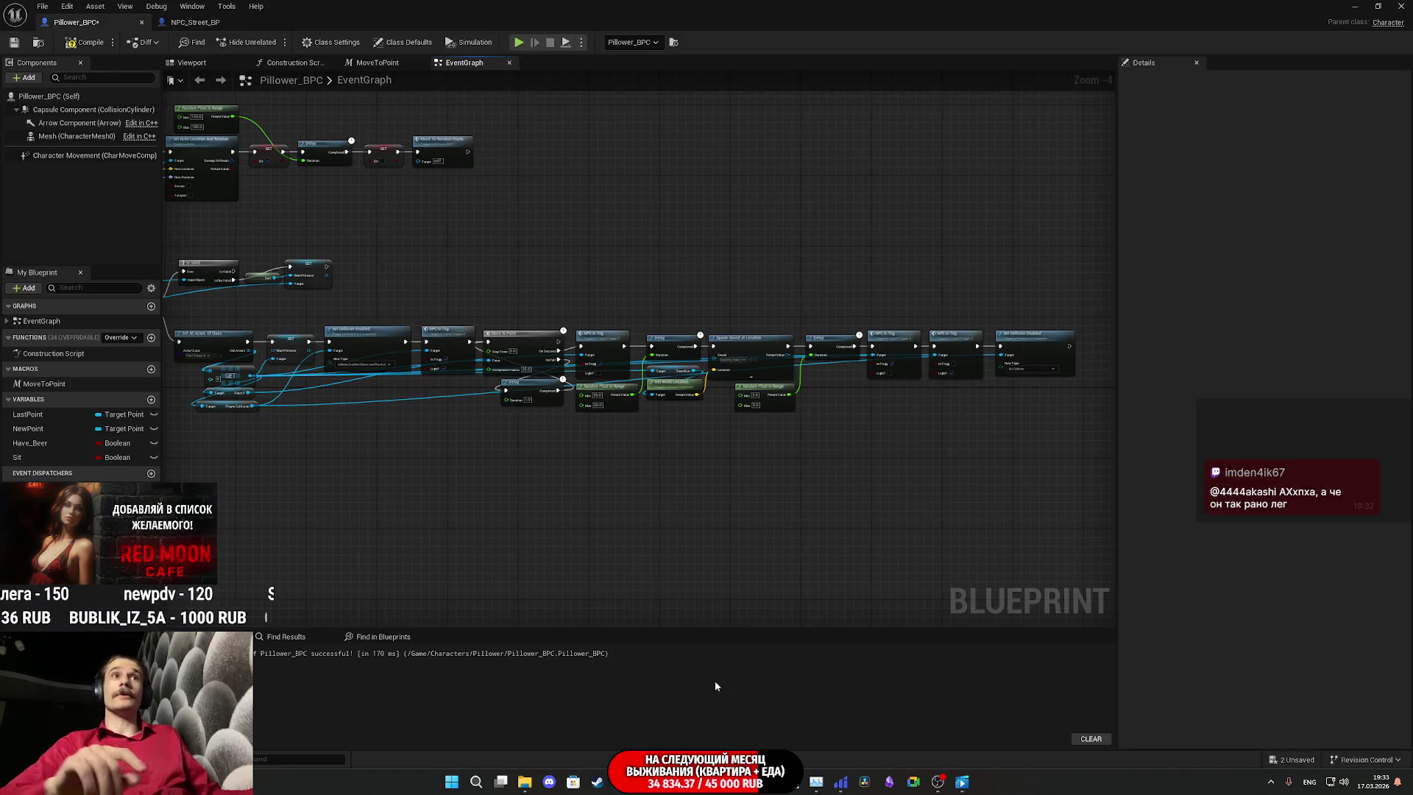
pyautogui.hscroll(-10, 891, 564)
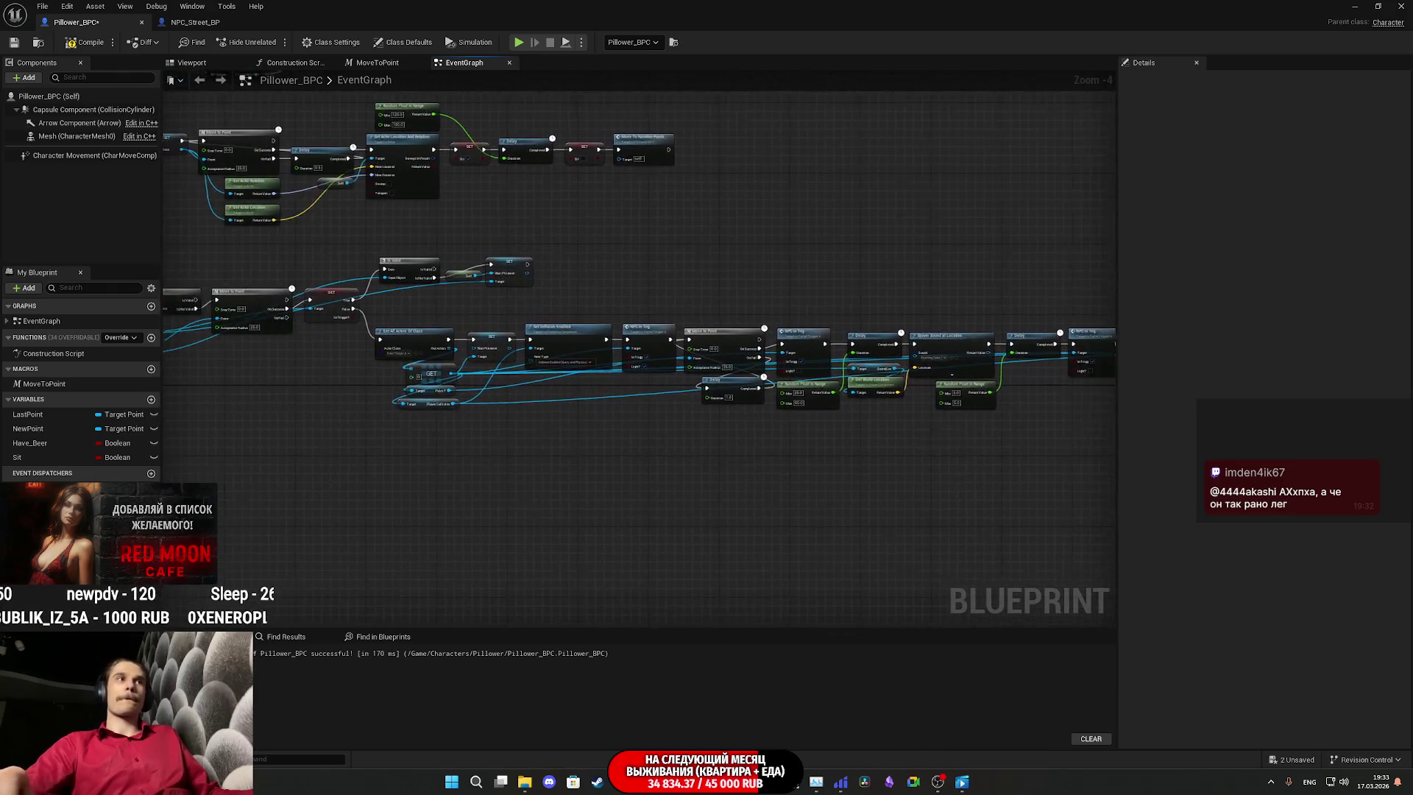
pyautogui.moveTo(602, 457); pyautogui.dragTo(848, 494)
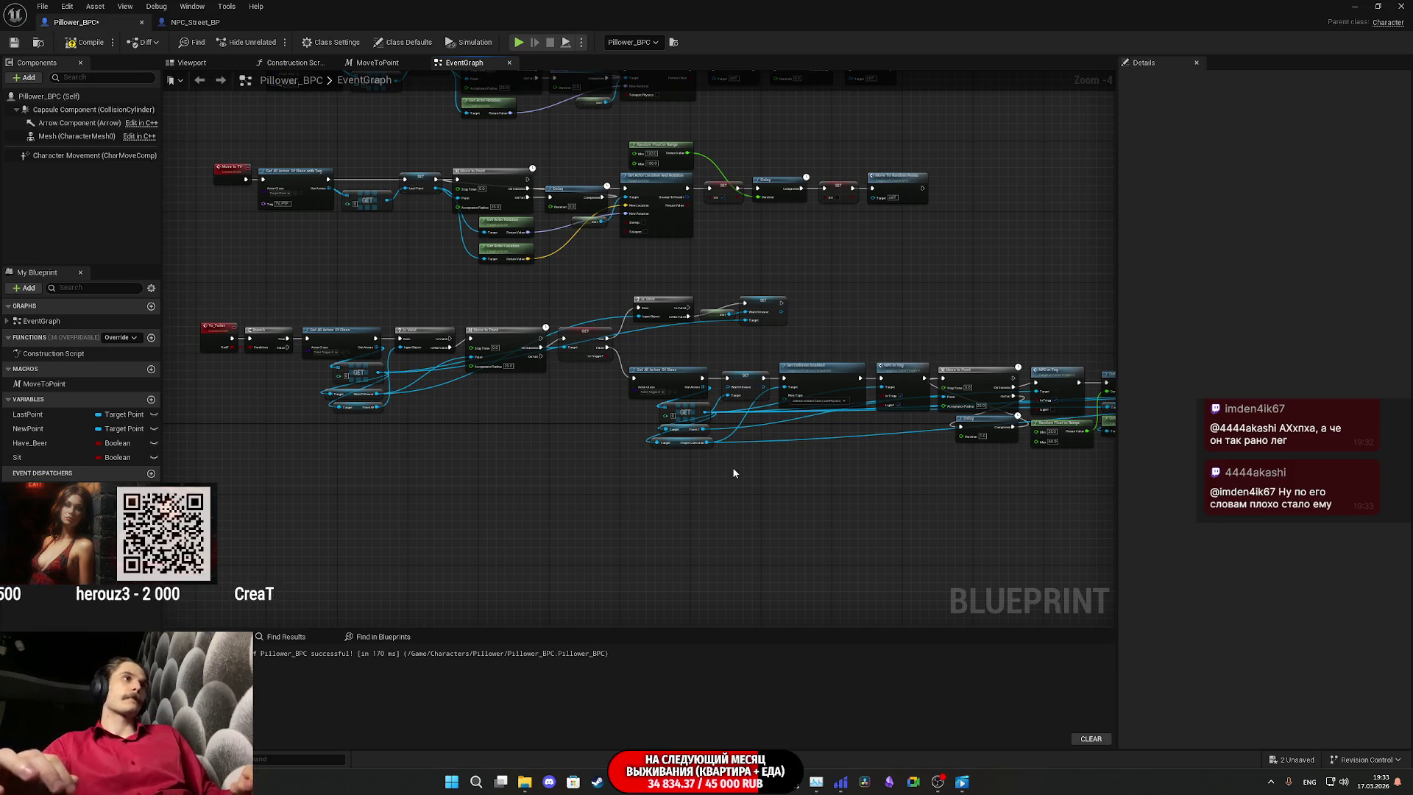
pyautogui.moveTo(942, 512)
pyautogui.mouseDown()
pyautogui.moveTo(625, 507)
pyautogui.moveTo(603, 519)
pyautogui.mouseUp()
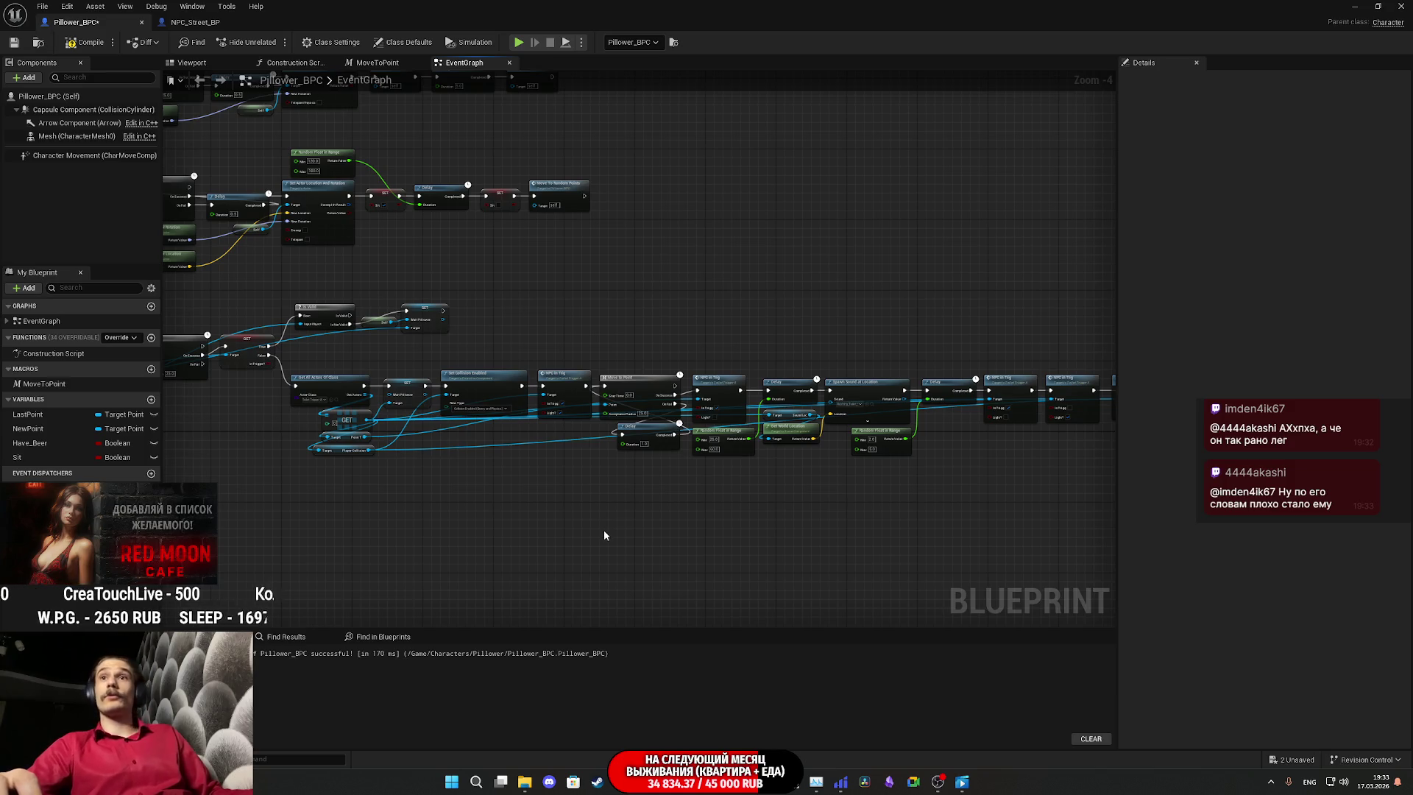
pyautogui.moveTo(603, 535); pyautogui.dragTo(563, 541)
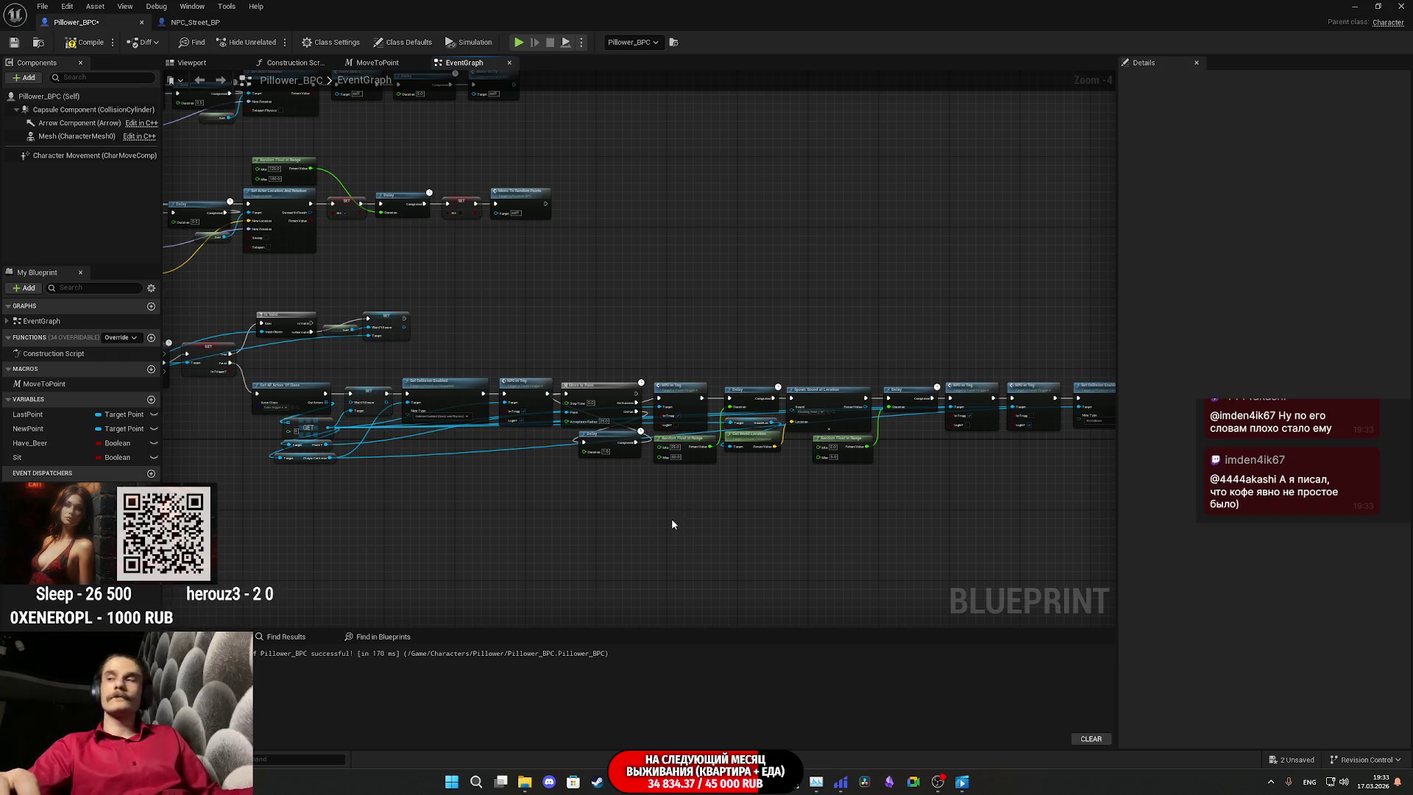
pyautogui.moveTo(570, 332)
pyautogui.mouseDown()
pyautogui.moveTo(933, 441)
pyautogui.moveTo(1094, 467)
pyautogui.moveTo(848, 460)
pyautogui.mouseUp()
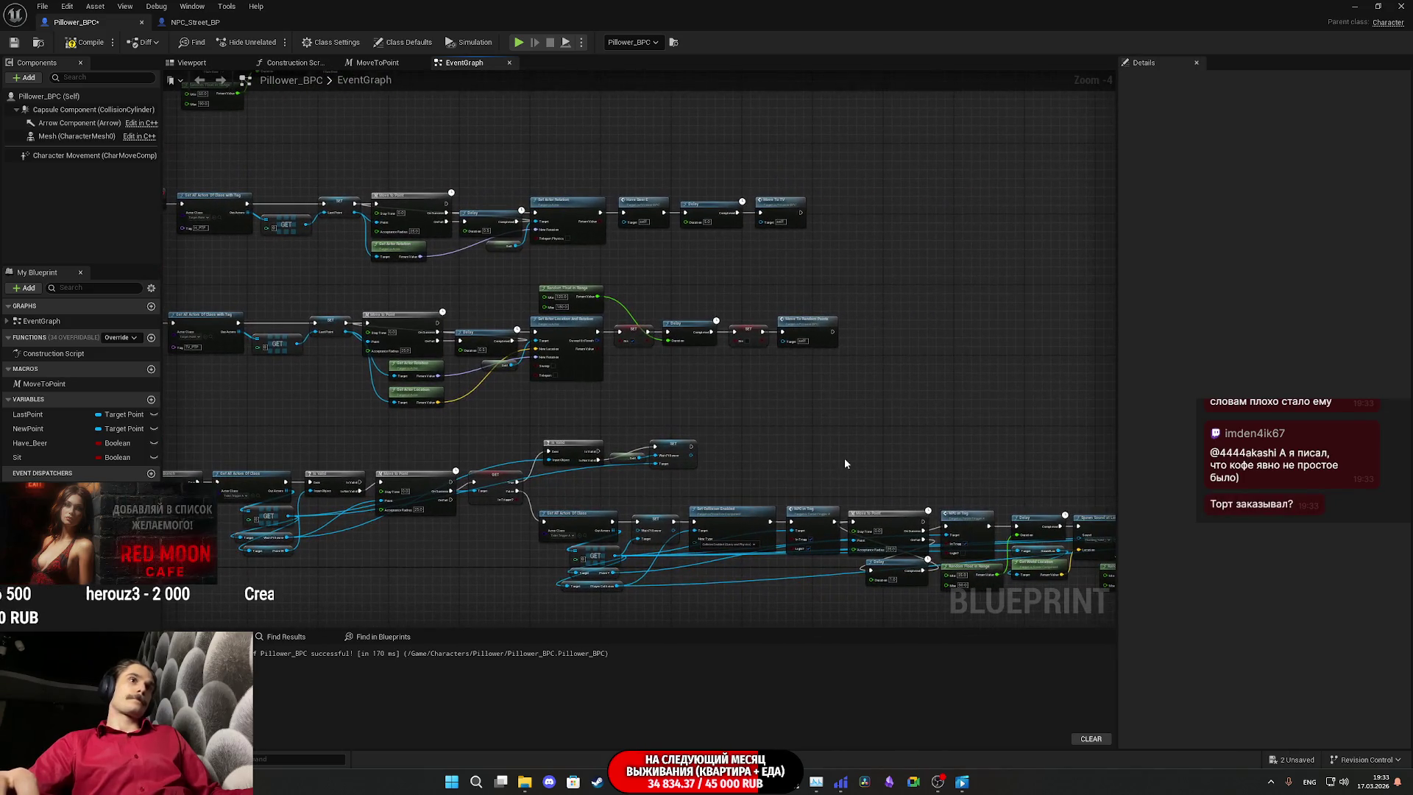
# Step: Add a Move To Random Points node to the Event Graph via a 'move' search
pyautogui.rightClick(804, 458)
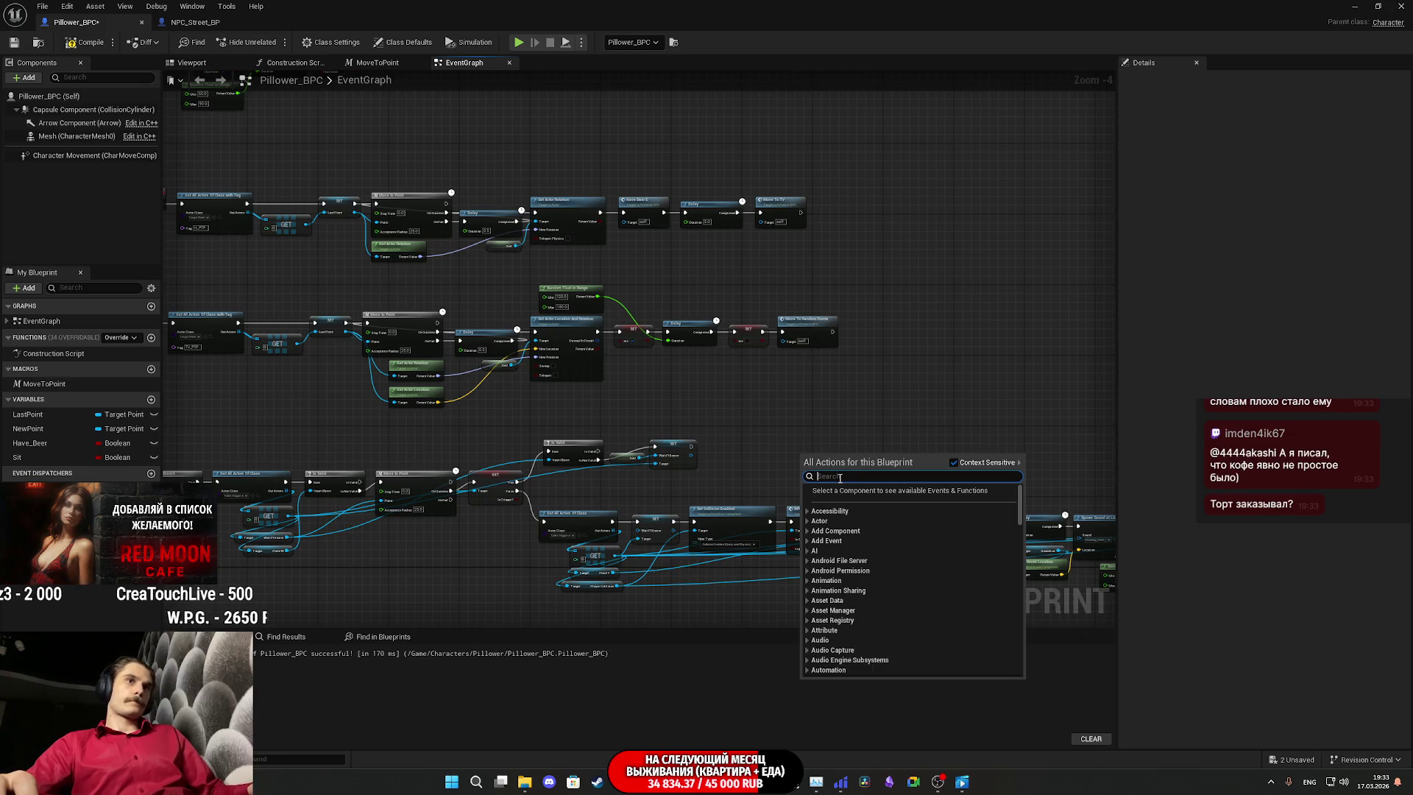
pyautogui.write('move')
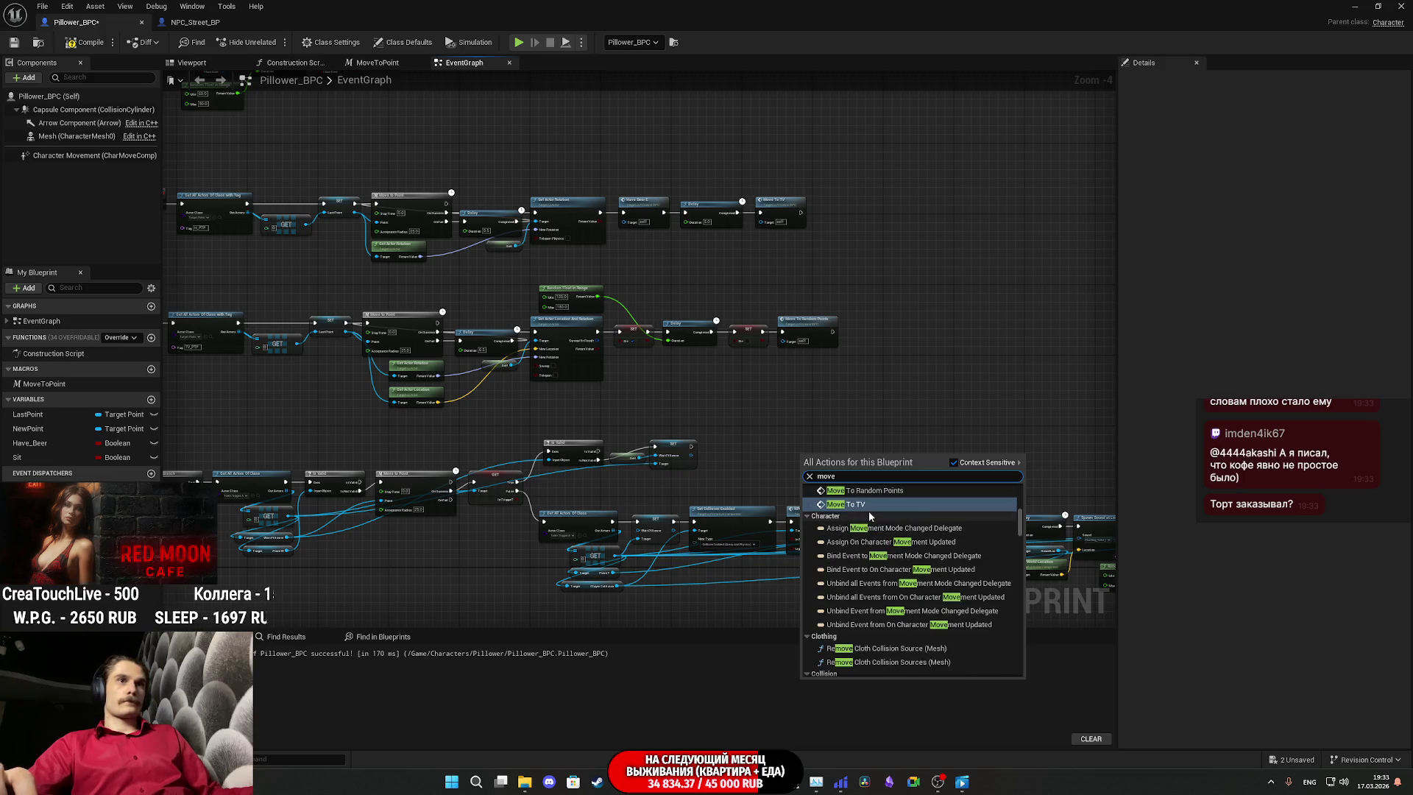
pyautogui.click(854, 499)
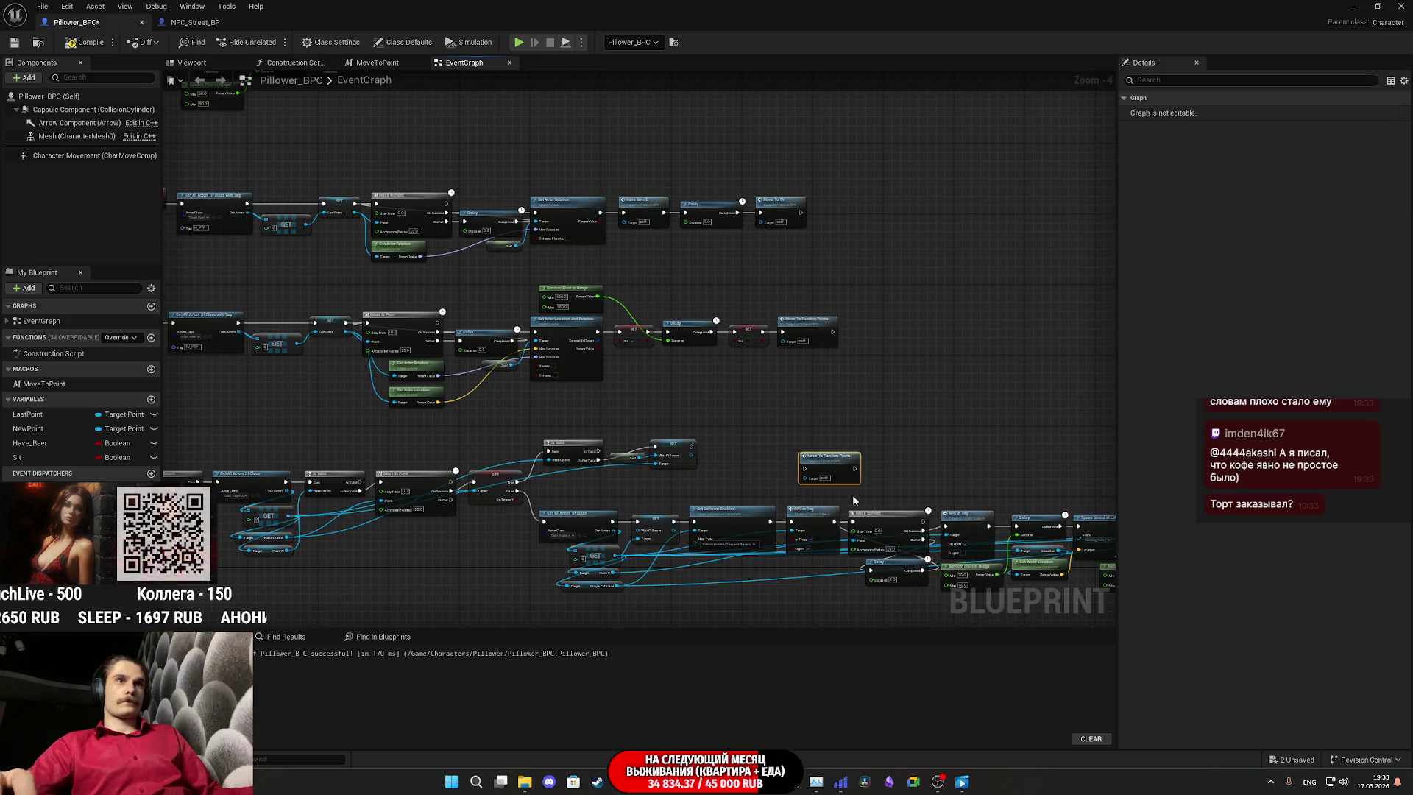
pyautogui.scroll(4, 853, 501)
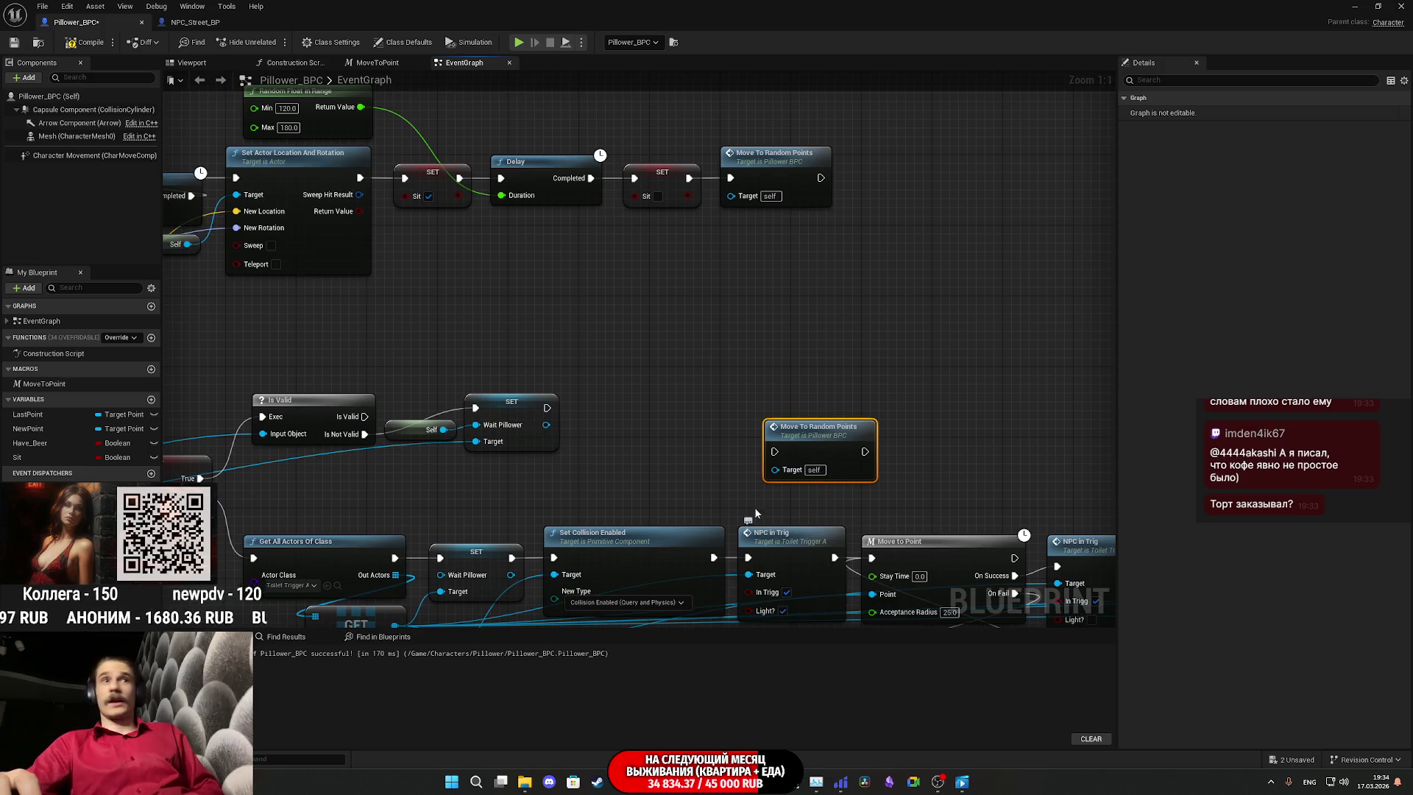
# Step: Wire SET, On Fail, Is Valid and Set Collision Enabled into Move To Random Points, then compile
pyautogui.moveTo(547, 408); pyautogui.dragTo(774, 451)
pyautogui.scroll(-2, 670, 454)
pyautogui.moveTo(483, 403)
pyautogui.mouseDown()
pyautogui.moveTo(497, 387)
pyautogui.moveTo(903, 387)
pyautogui.mouseUp()
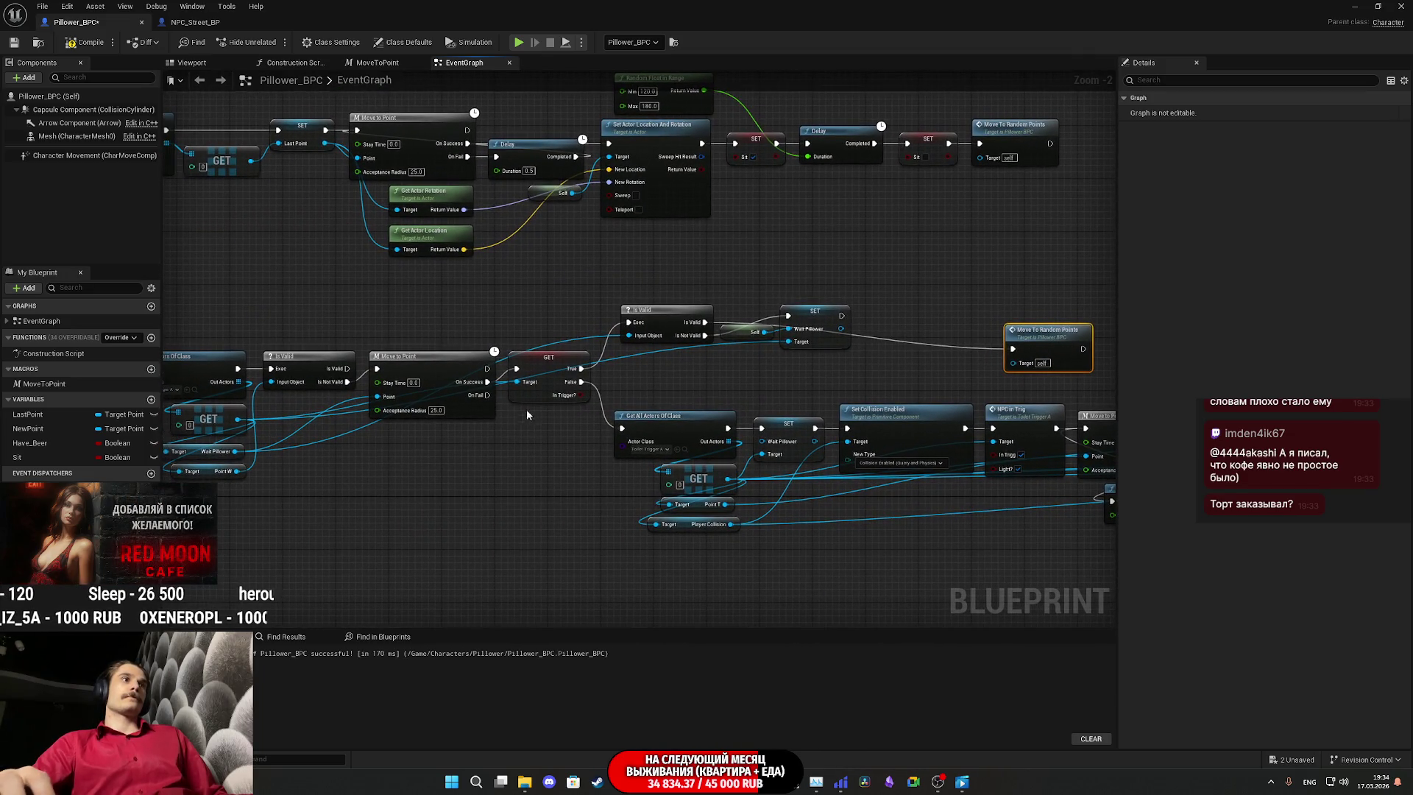
pyautogui.moveTo(488, 395); pyautogui.dragTo(1012, 349)
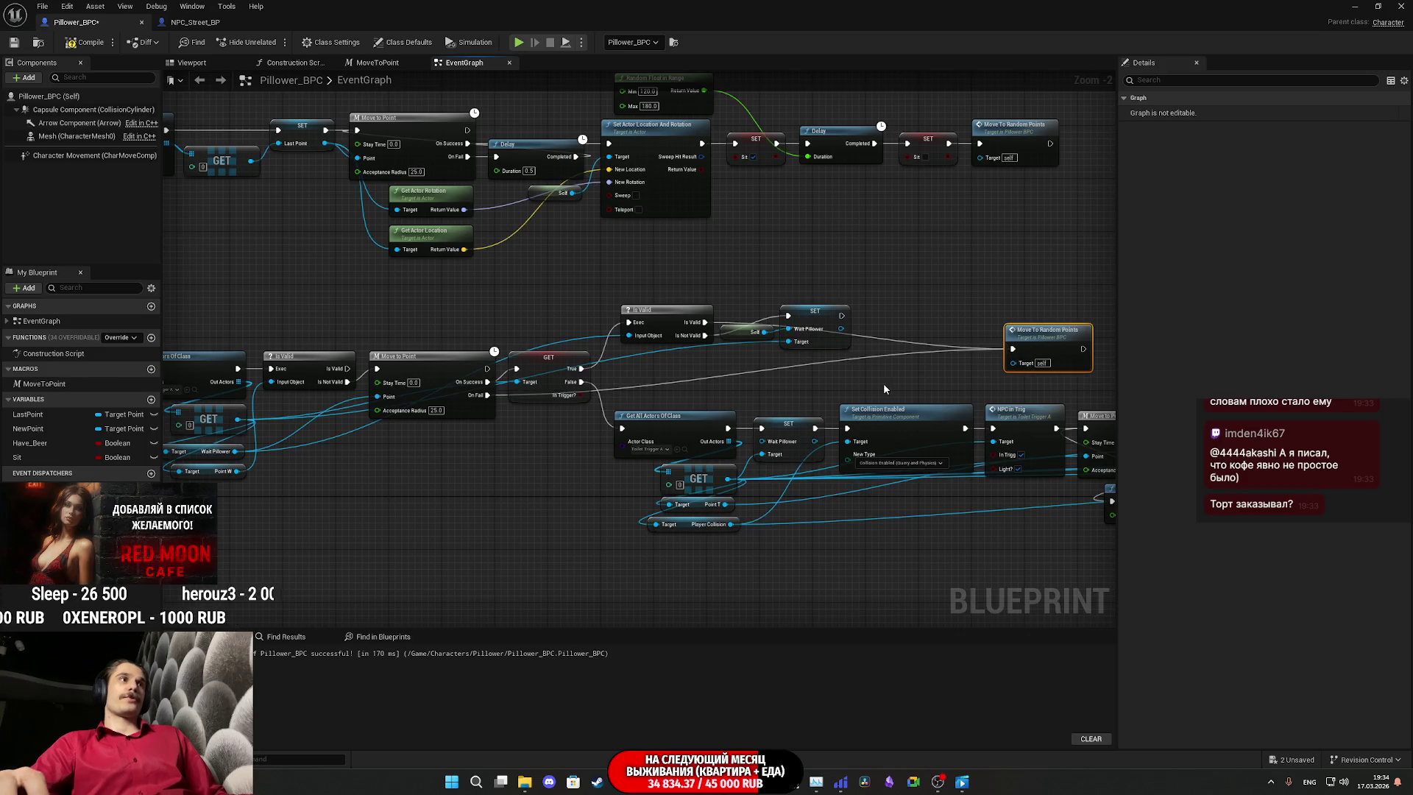
pyautogui.moveTo(839, 386); pyautogui.dragTo(919, 364)
pyautogui.moveTo(427, 346)
pyautogui.mouseDown()
pyautogui.moveTo(1081, 353)
pyautogui.moveTo(1045, 342)
pyautogui.moveTo(1003, 363)
pyautogui.moveTo(298, 361)
pyautogui.mouseUp()
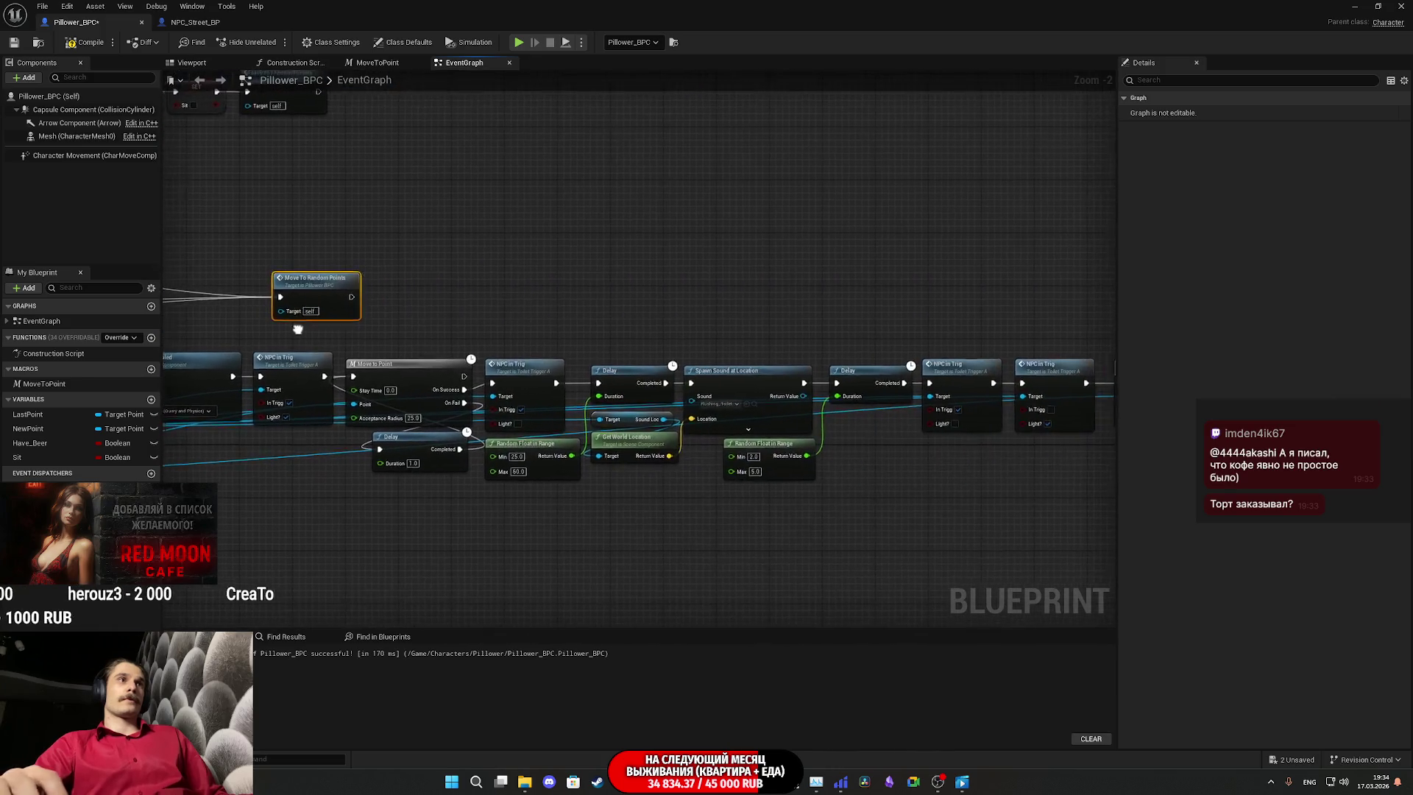
pyautogui.moveTo(319, 313)
pyautogui.mouseDown()
pyautogui.moveTo(937, 318)
pyautogui.moveTo(436, 315)
pyautogui.moveTo(810, 298)
pyautogui.mouseUp()
pyautogui.scroll(2, 777, 381)
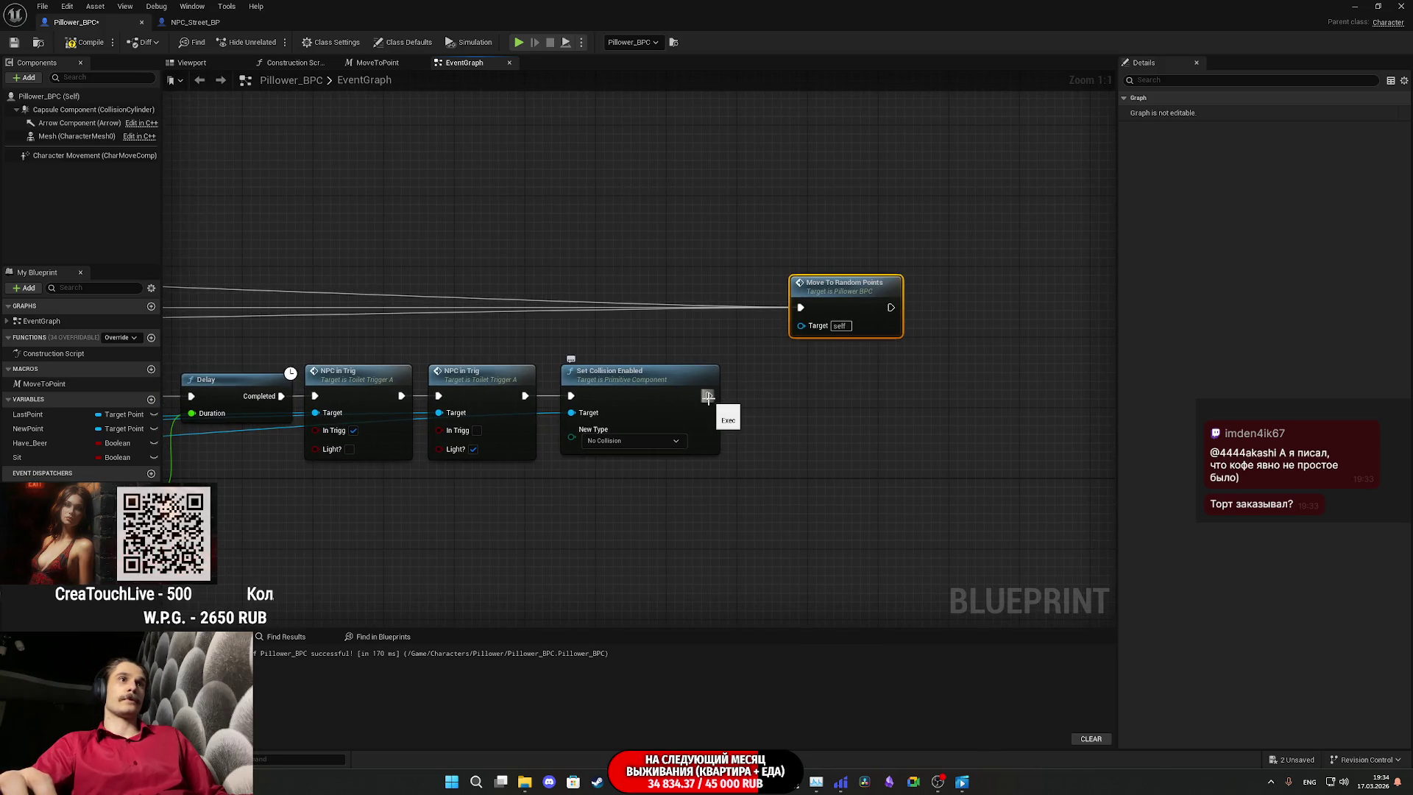
pyautogui.moveTo(708, 398)
pyautogui.mouseDown()
pyautogui.moveTo(806, 331)
pyautogui.moveTo(802, 309)
pyautogui.mouseUp()
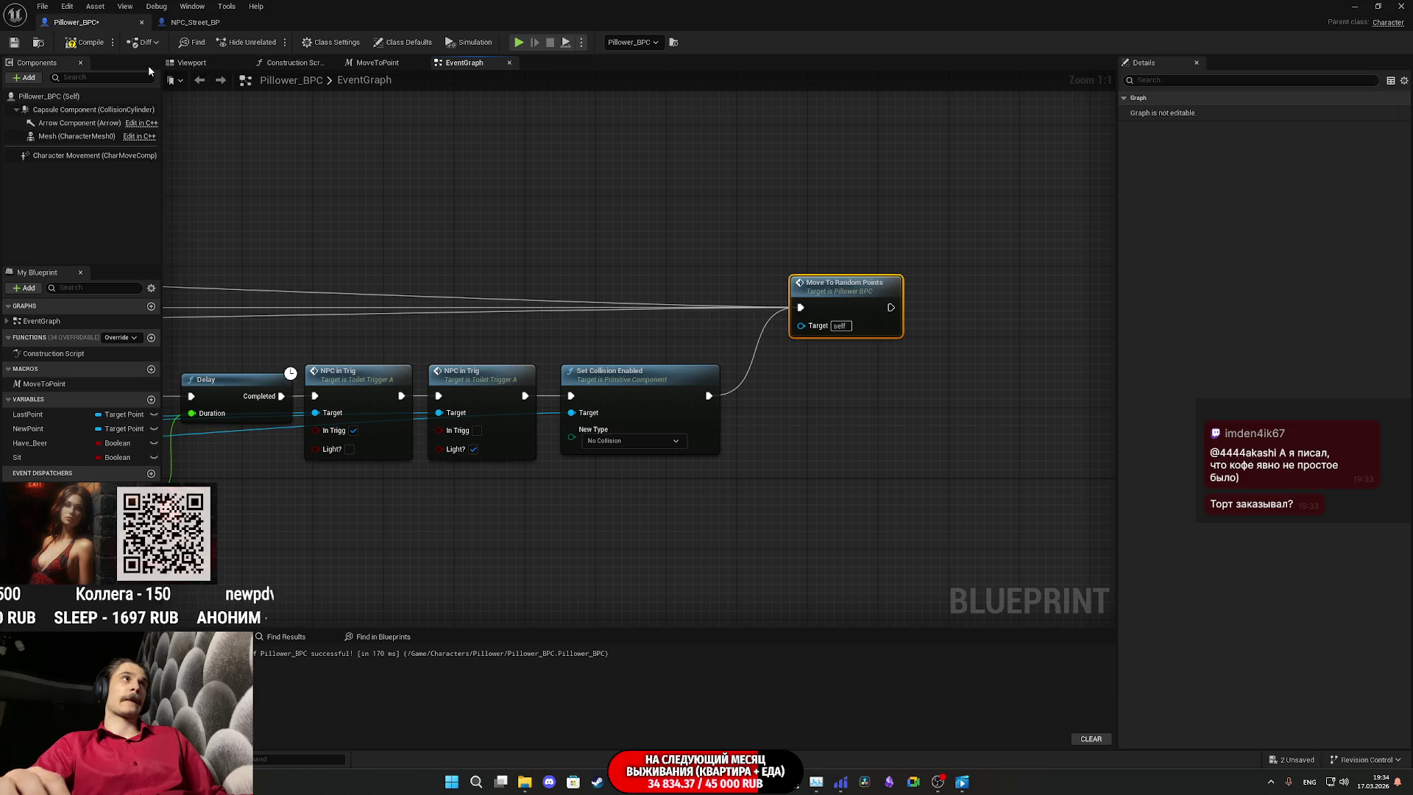
pyautogui.click(85, 46)
# Step: Save Pillower_BPC and pan across the graph around Move To Random Points, Move to Point and Spawn Sound
pyautogui.click(16, 43)
pyautogui.moveTo(221, 219)
pyautogui.mouseDown()
pyautogui.moveTo(271, 229)
pyautogui.moveTo(346, 309)
pyautogui.moveTo(368, 309)
pyautogui.moveTo(471, 235)
pyautogui.moveTo(454, 203)
pyautogui.mouseUp()
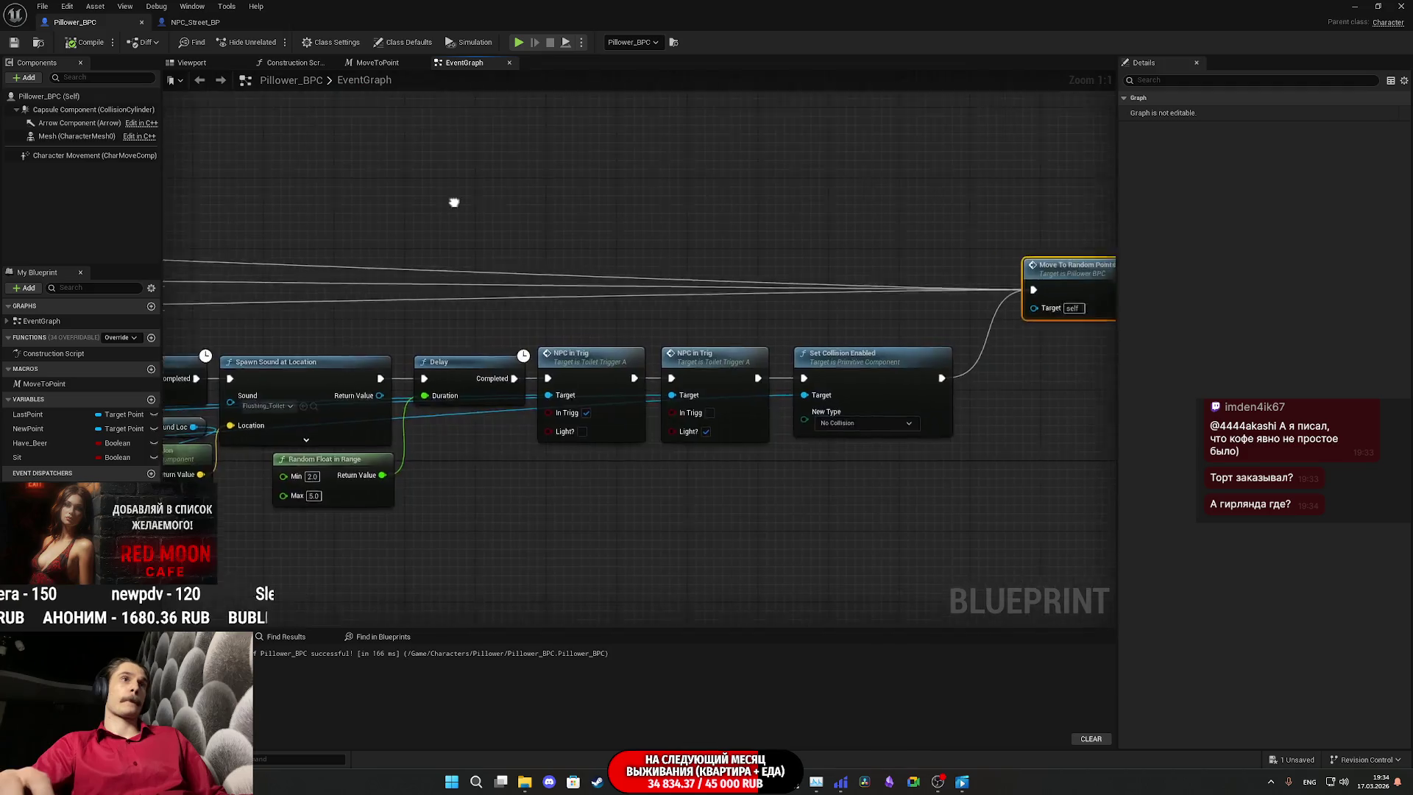
pyautogui.scroll(-2, 814, 328)
pyautogui.moveTo(895, 346); pyautogui.dragTo(886, 366)
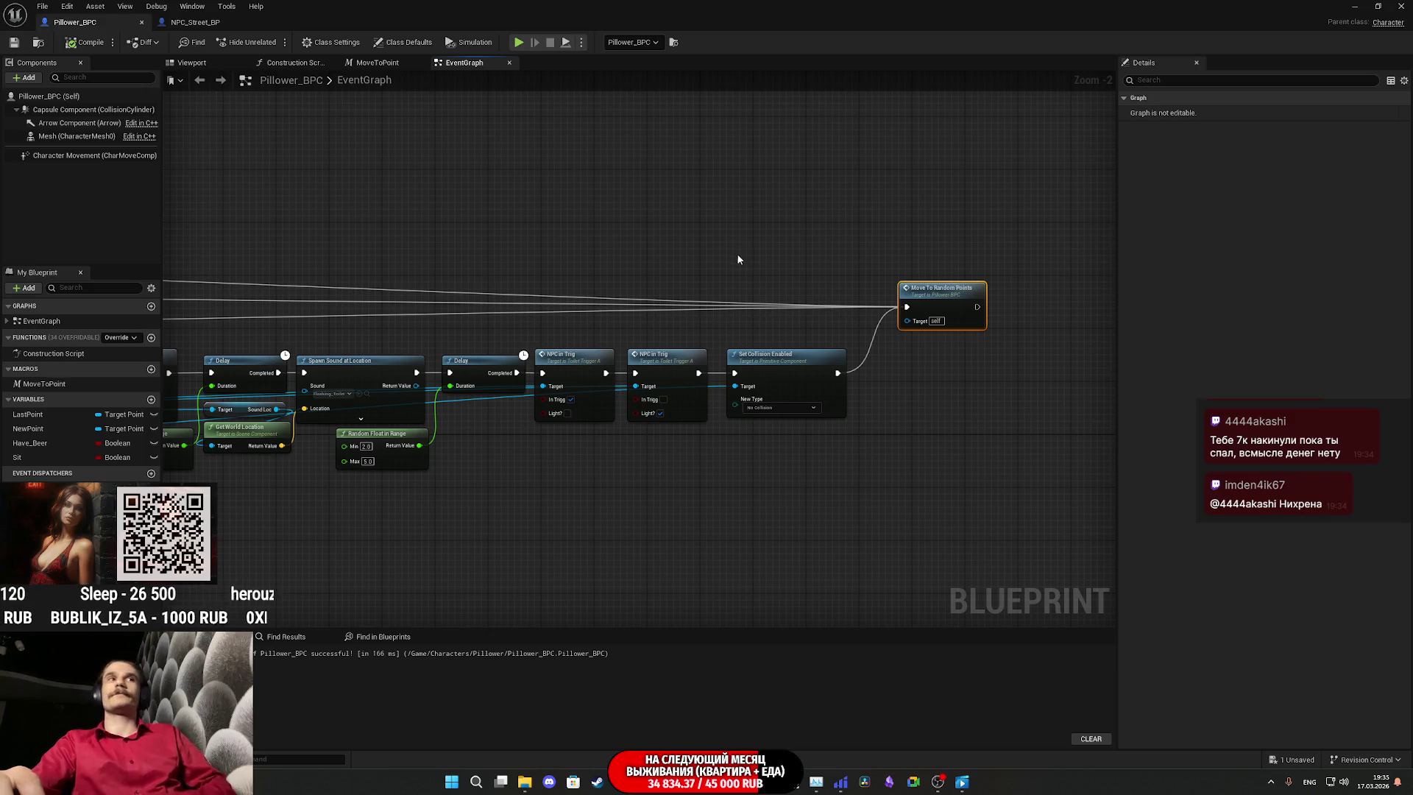
pyautogui.moveTo(900, 295)
pyautogui.mouseDown()
pyautogui.moveTo(792, 293)
pyautogui.moveTo(799, 302)
pyautogui.mouseUp()
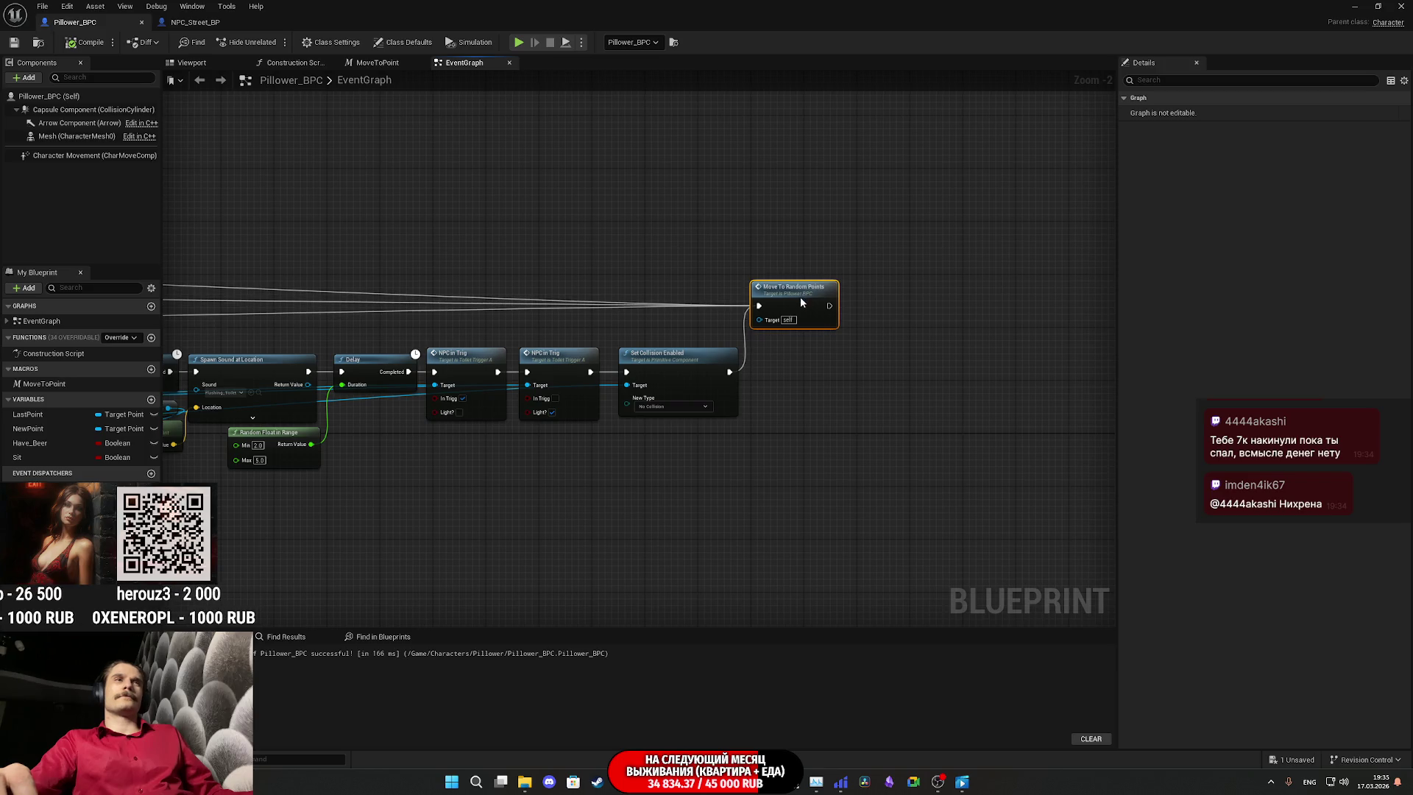
pyautogui.moveTo(336, 286); pyautogui.dragTo(824, 290)
pyautogui.moveTo(699, 294)
pyautogui.mouseDown()
pyautogui.moveTo(1047, 300)
pyautogui.moveTo(699, 297)
pyautogui.moveTo(761, 301)
pyautogui.mouseUp()
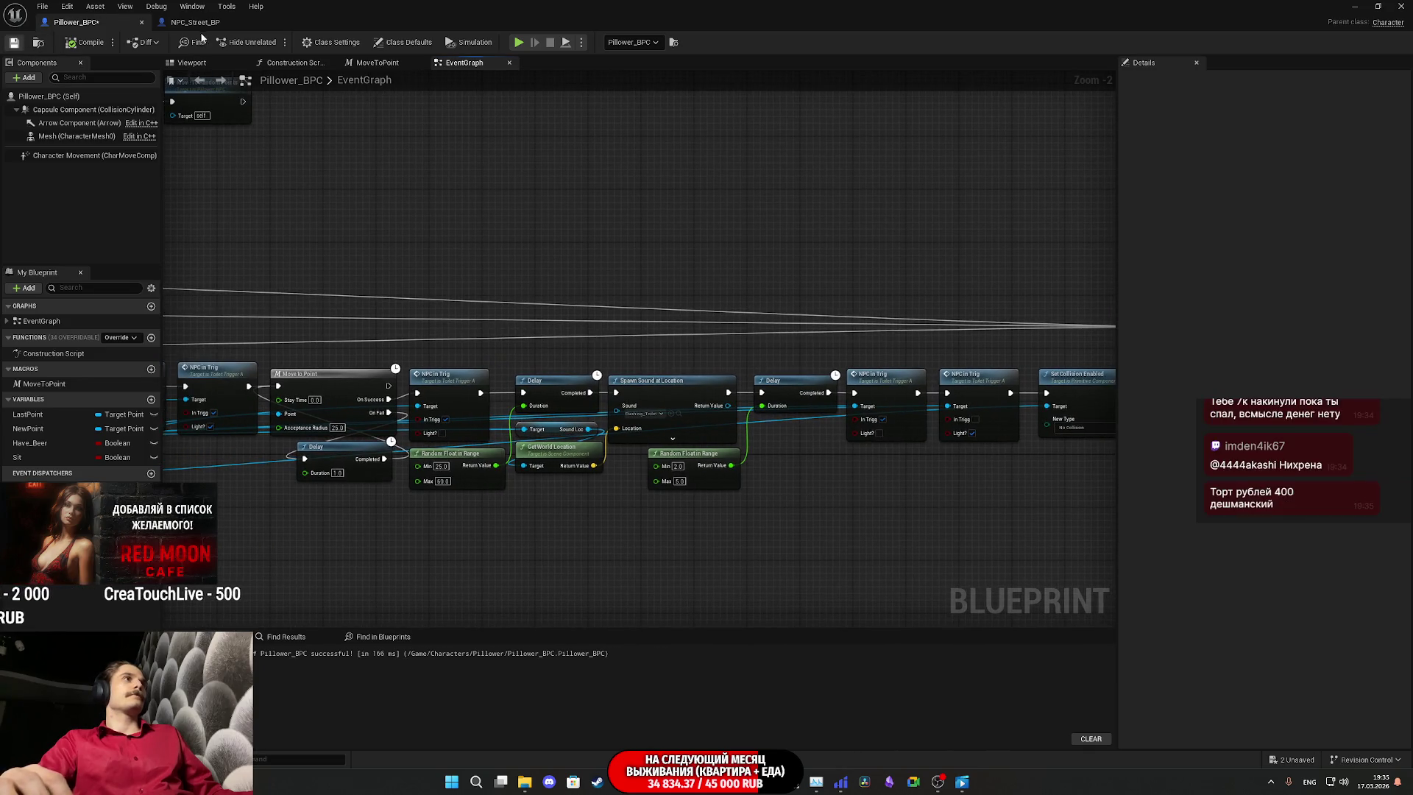
pyautogui.click(209, 22)
pyautogui.moveTo(567, 438)
pyautogui.mouseDown()
pyautogui.moveTo(1022, 404)
pyautogui.moveTo(1182, 411)
pyautogui.mouseUp()
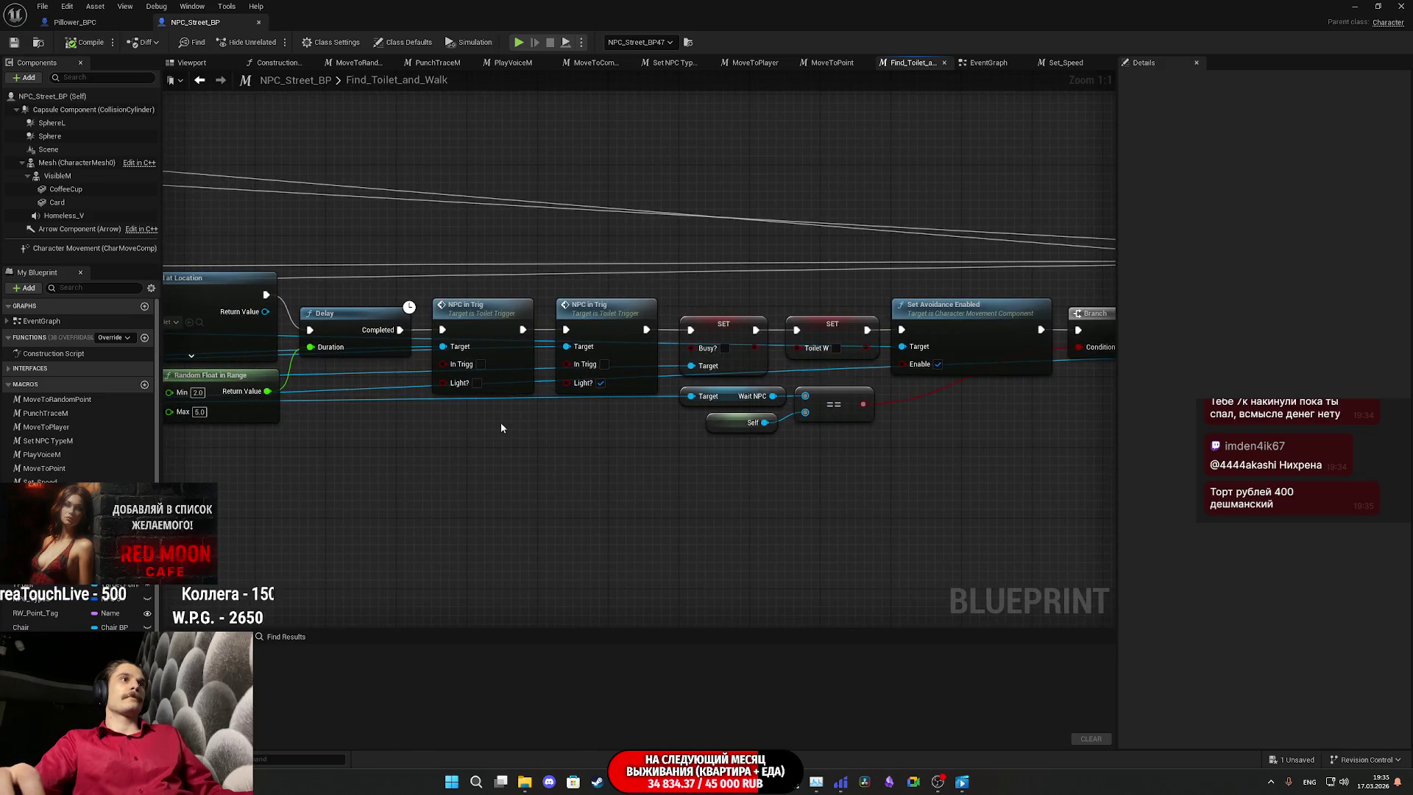
pyautogui.moveTo(546, 431); pyautogui.dragTo(729, 417)
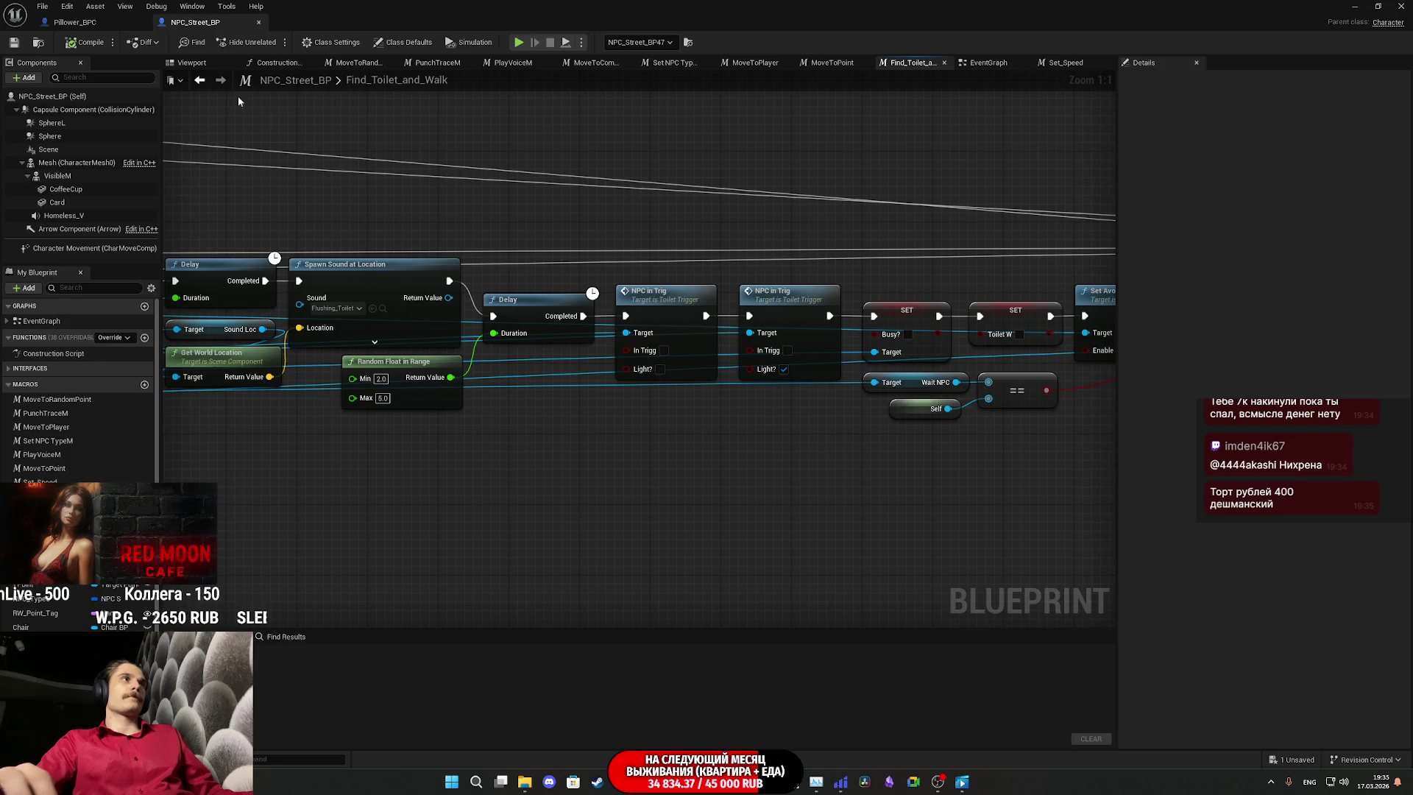
pyautogui.click(74, 22)
pyautogui.moveTo(839, 448)
pyautogui.mouseDown()
pyautogui.moveTo(845, 471)
pyautogui.moveTo(647, 474)
pyautogui.moveTo(841, 463)
pyautogui.mouseUp()
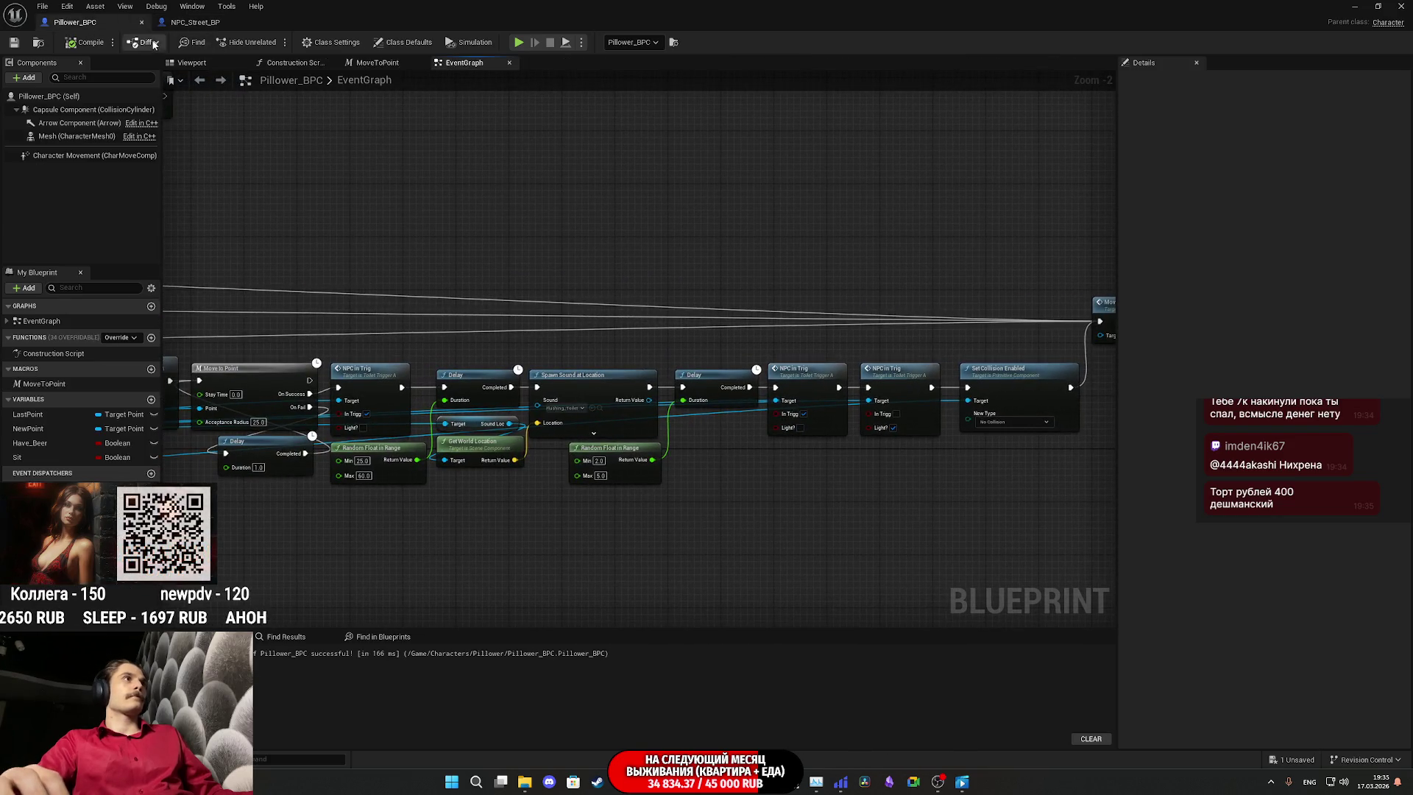
pyautogui.click(195, 22)
pyautogui.moveTo(399, 371)
pyautogui.mouseDown()
pyautogui.moveTo(399, 413)
pyautogui.moveTo(270, 421)
pyautogui.moveTo(667, 393)
pyautogui.mouseUp()
pyautogui.moveTo(726, 335)
pyautogui.mouseDown()
pyautogui.moveTo(810, 395)
pyautogui.moveTo(1104, 403)
pyautogui.mouseUp()
pyautogui.moveTo(257, 397)
pyautogui.mouseDown()
pyautogui.moveTo(1104, 412)
pyautogui.moveTo(173, 417)
pyautogui.mouseUp()
pyautogui.moveTo(515, 412)
pyautogui.mouseDown()
pyautogui.moveTo(478, 442)
pyautogui.moveTo(608, 386)
pyautogui.mouseUp()
pyautogui.moveTo(889, 346)
pyautogui.mouseDown()
pyautogui.moveTo(956, 362)
pyautogui.moveTo(944, 360)
pyautogui.mouseUp()
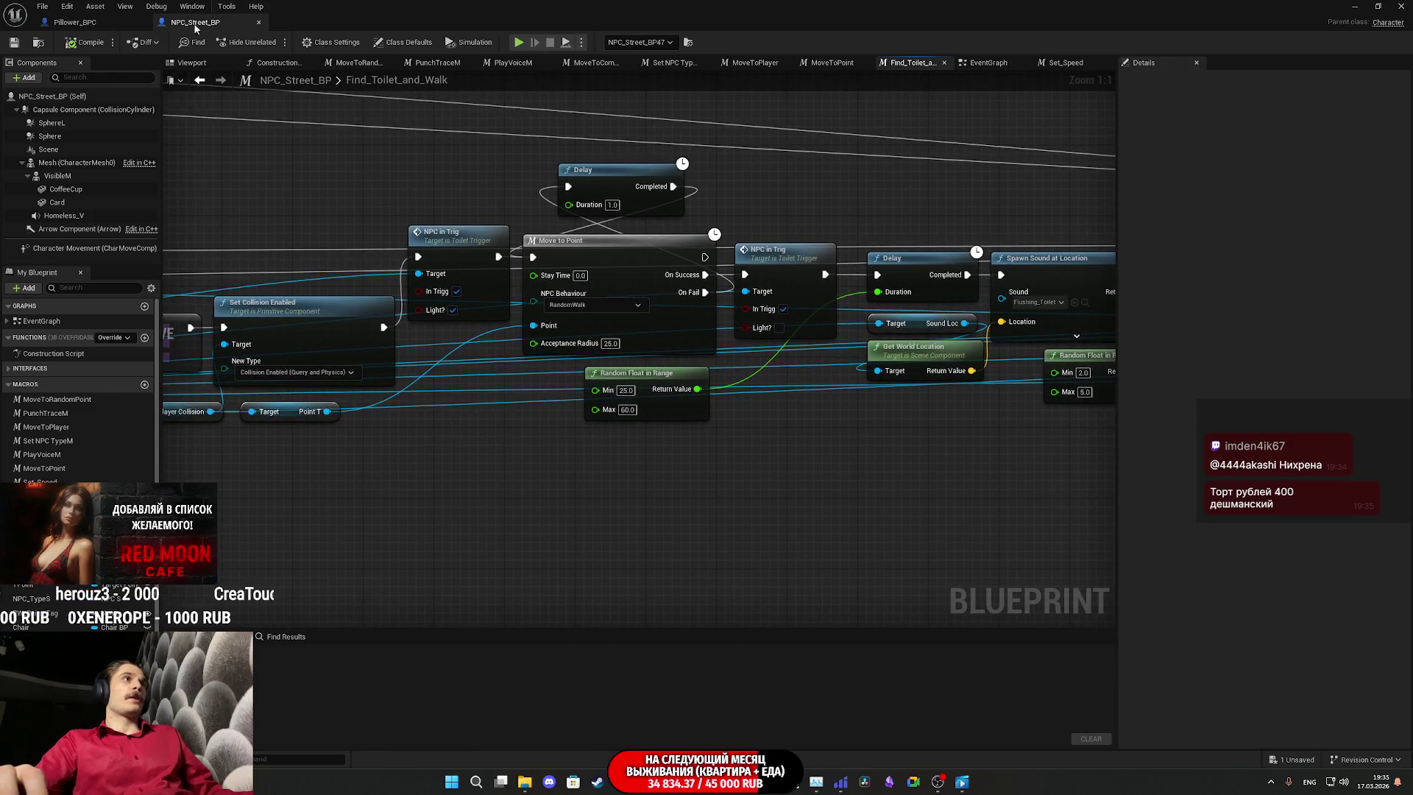
pyautogui.click(75, 22)
pyautogui.moveTo(469, 293)
pyautogui.mouseDown()
pyautogui.moveTo(800, 231)
pyautogui.moveTo(931, 225)
pyautogui.mouseUp()
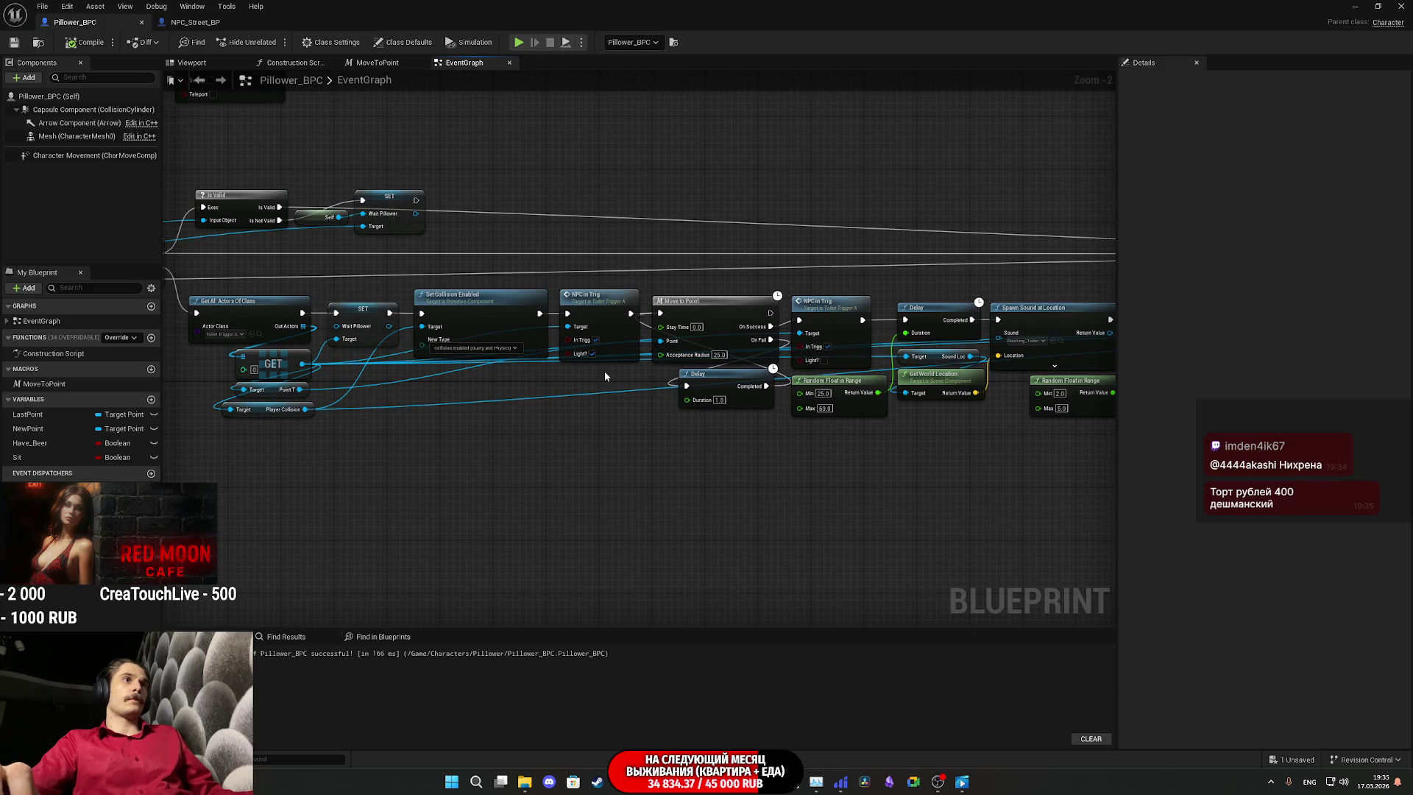
pyautogui.click(184, 22)
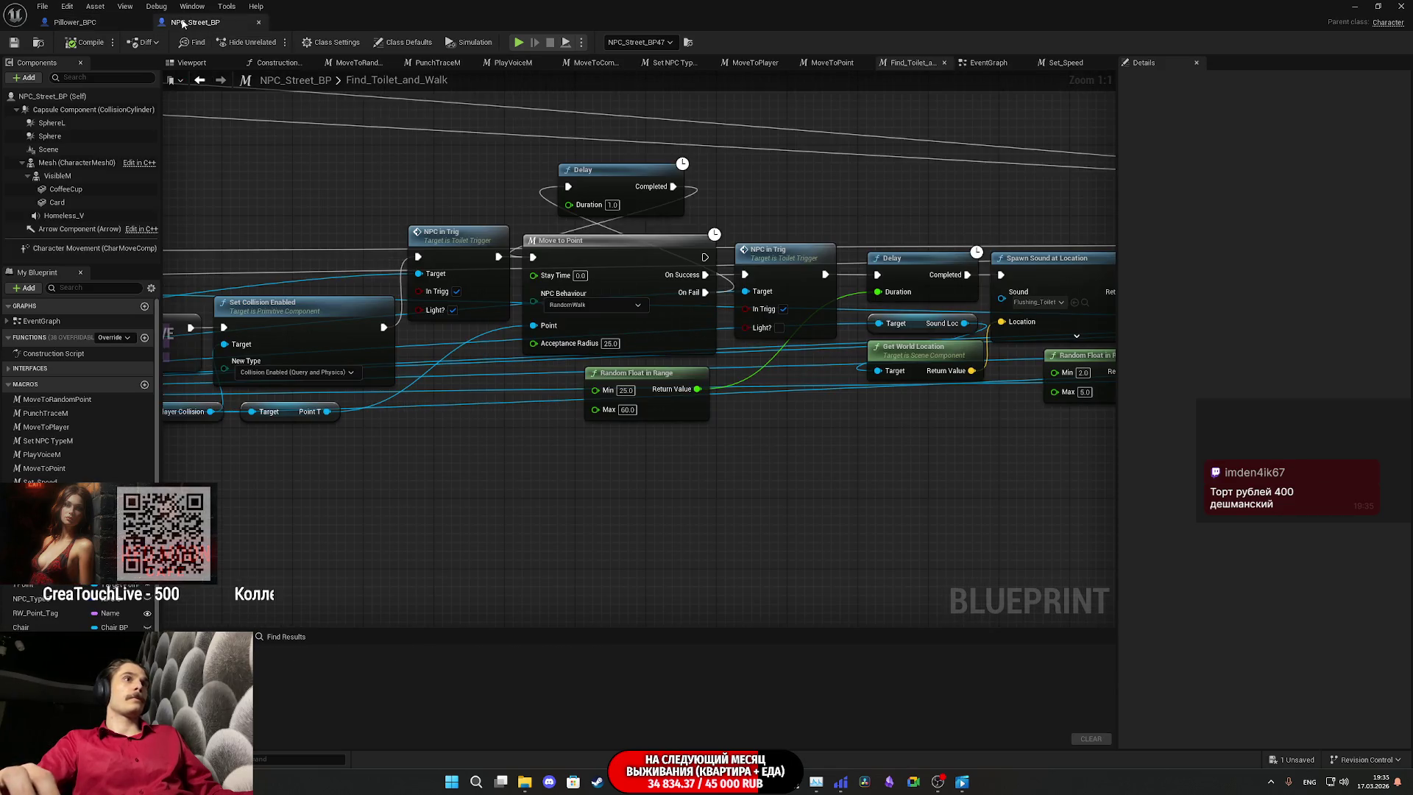
pyautogui.moveTo(853, 367); pyautogui.dragTo(192, 356)
pyautogui.click(101, 25)
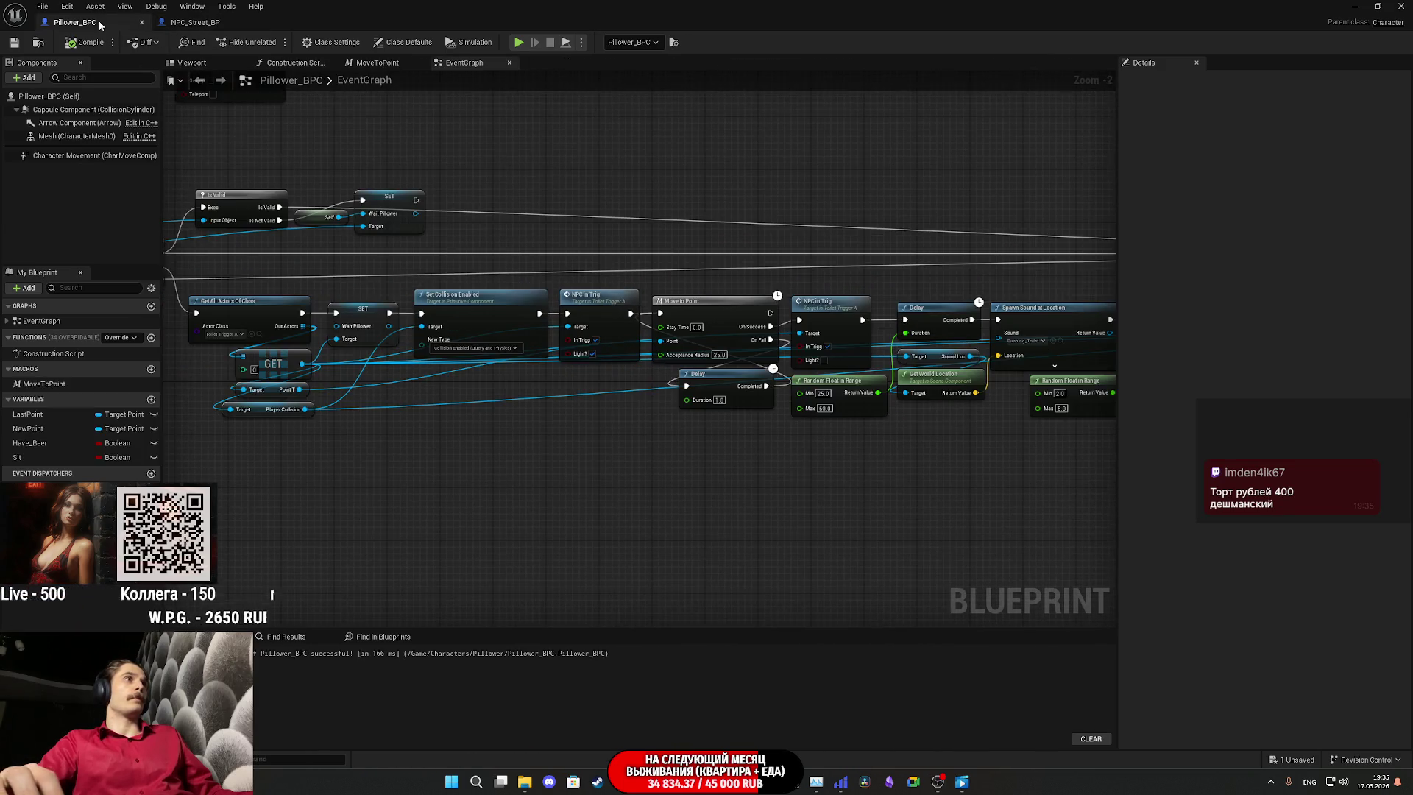
pyautogui.moveTo(652, 394); pyautogui.dragTo(86, 398)
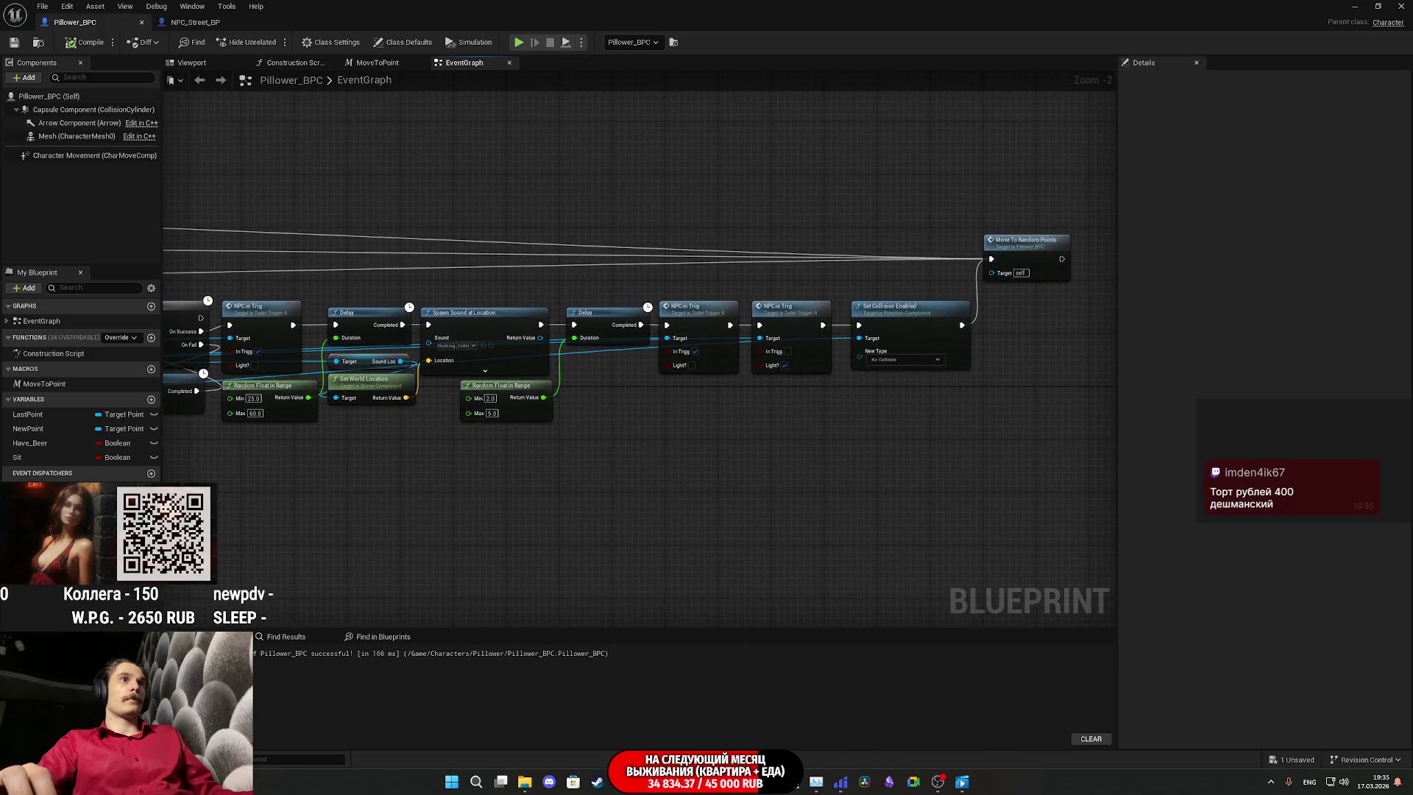
pyautogui.moveTo(385, 346); pyautogui.dragTo(386, 344)
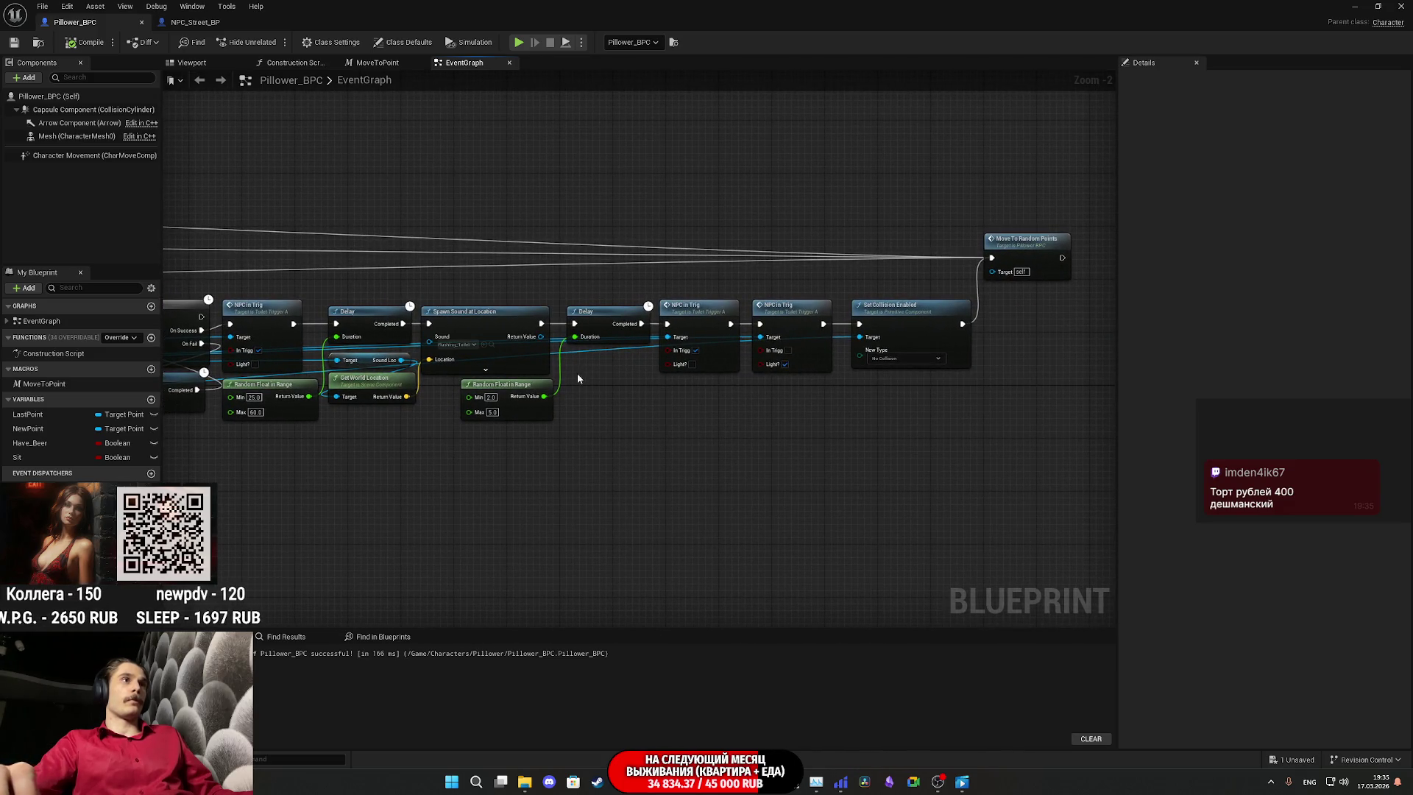
pyautogui.click(195, 23)
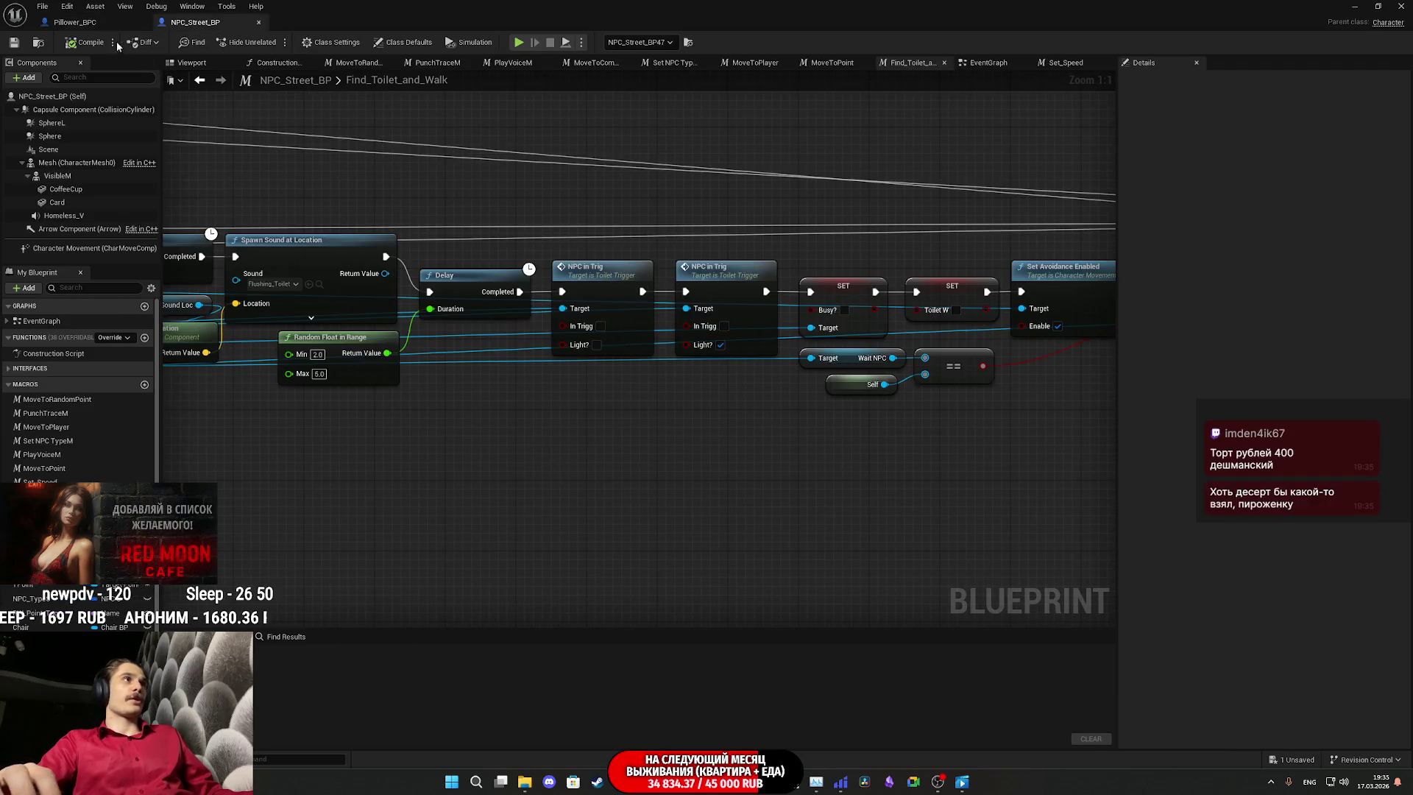
pyautogui.click(96, 23)
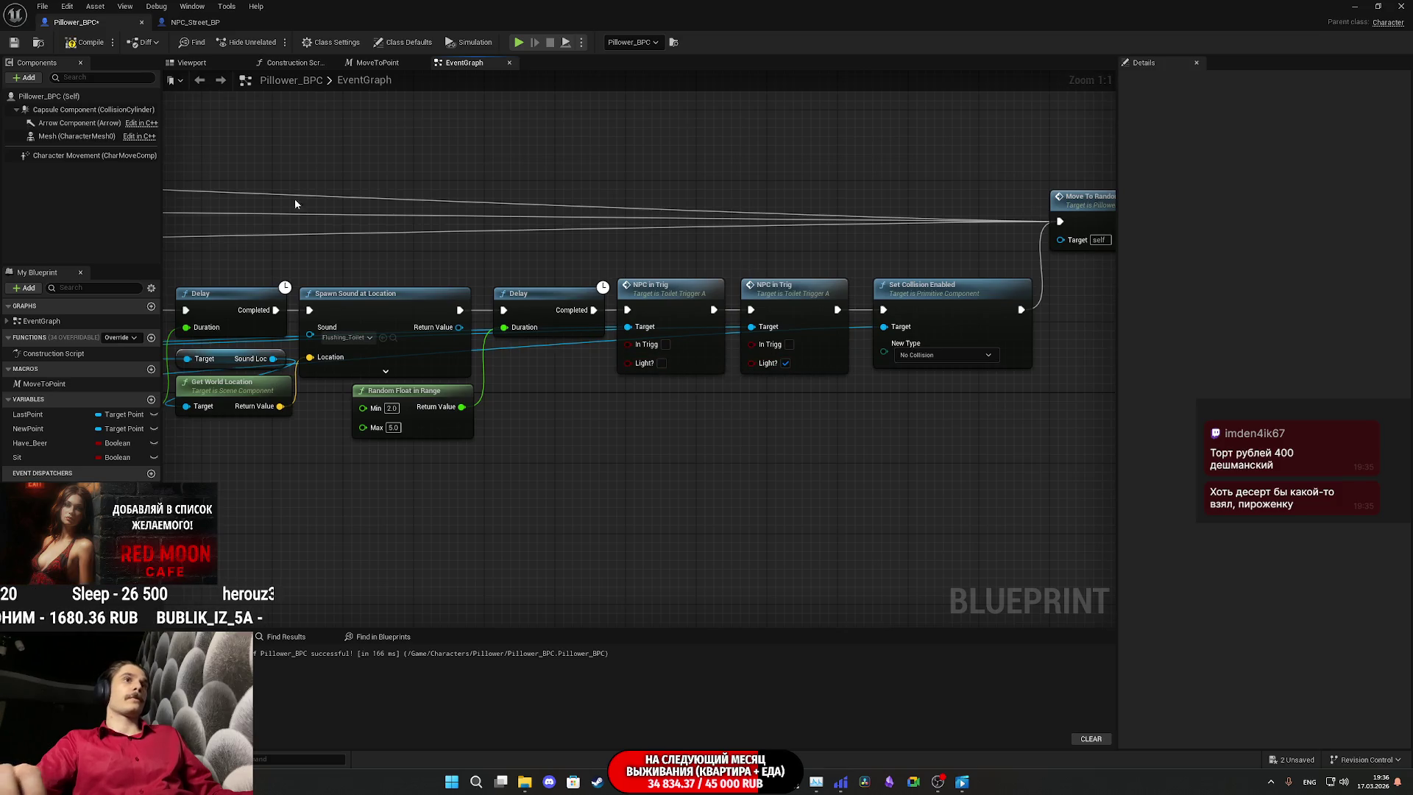
# Step: Recompile Pillower_BPC, then zoom out and pan to see the whole node chain
pyautogui.click(78, 48)
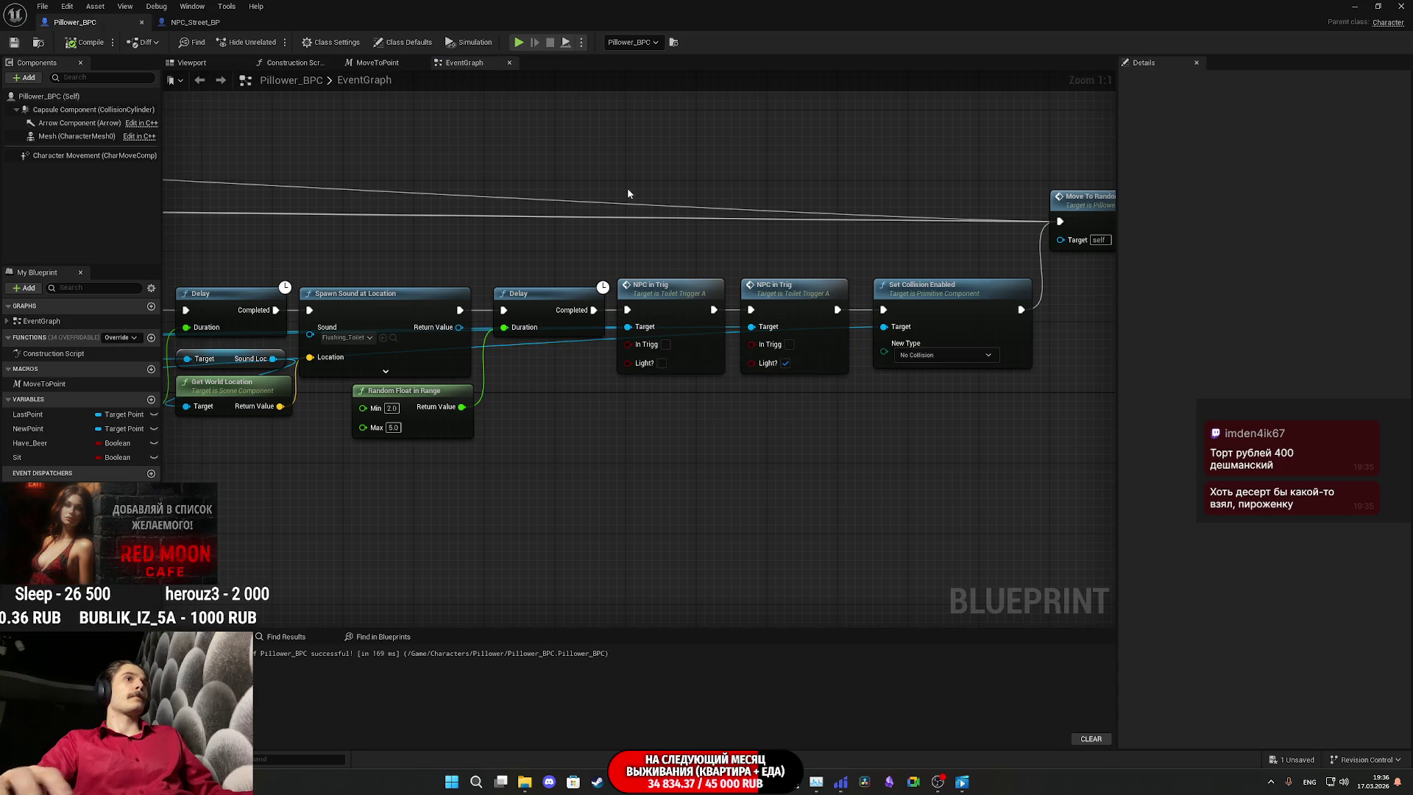
pyautogui.moveTo(807, 183); pyautogui.dragTo(596, 208)
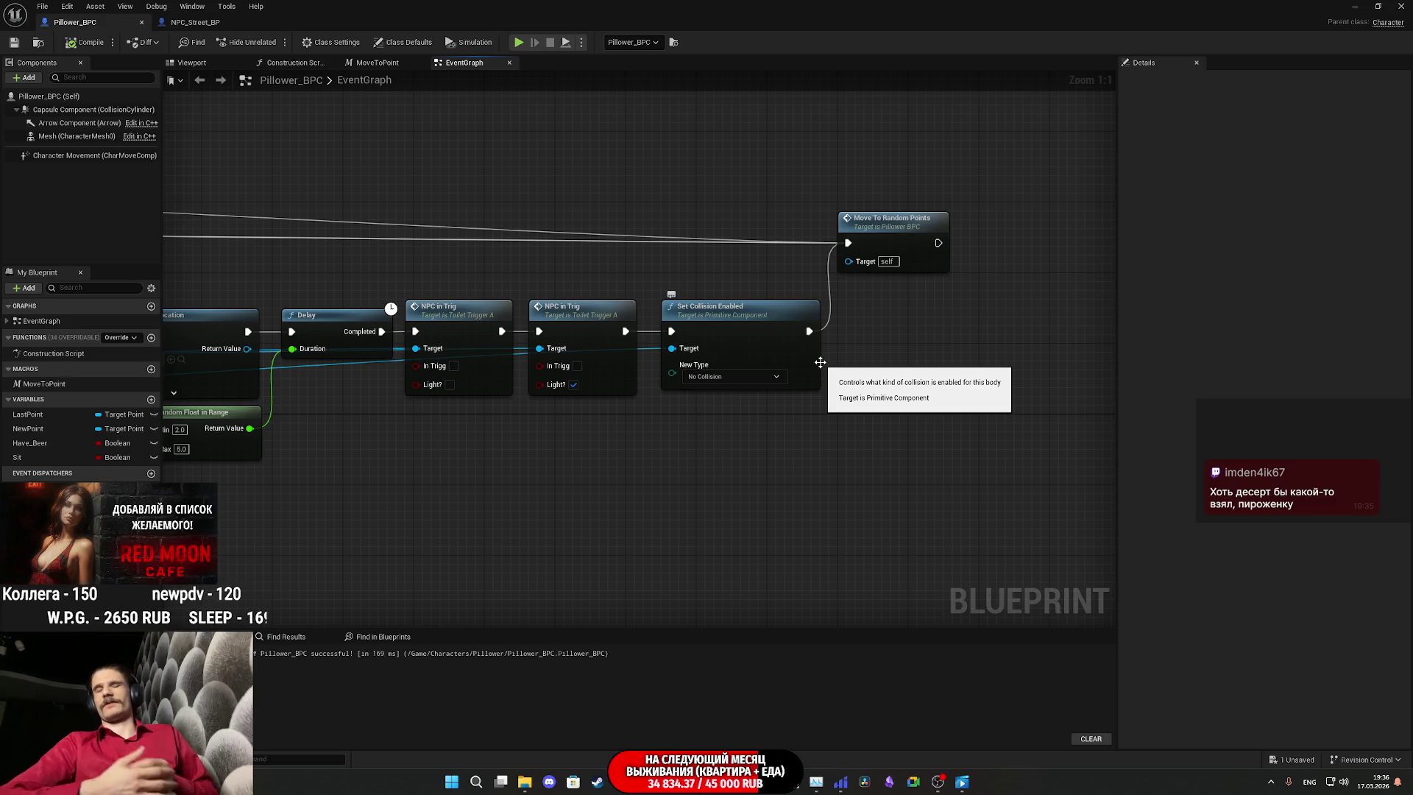
pyautogui.scroll(-3, 902, 324)
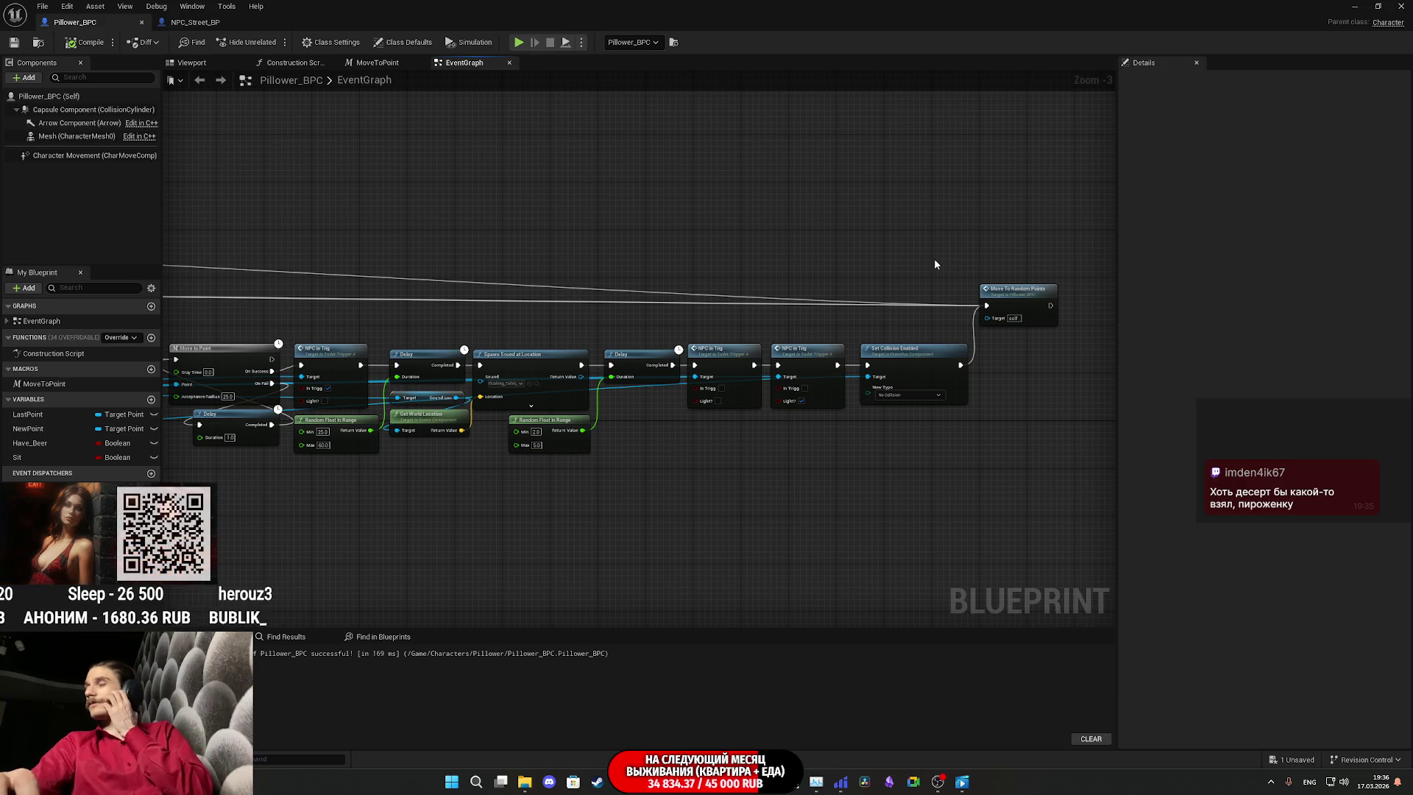
pyautogui.moveTo(832, 266)
pyautogui.mouseDown()
pyautogui.moveTo(997, 280)
pyautogui.moveTo(576, 255)
pyautogui.mouseUp()
pyautogui.scroll(-2, 629, 241)
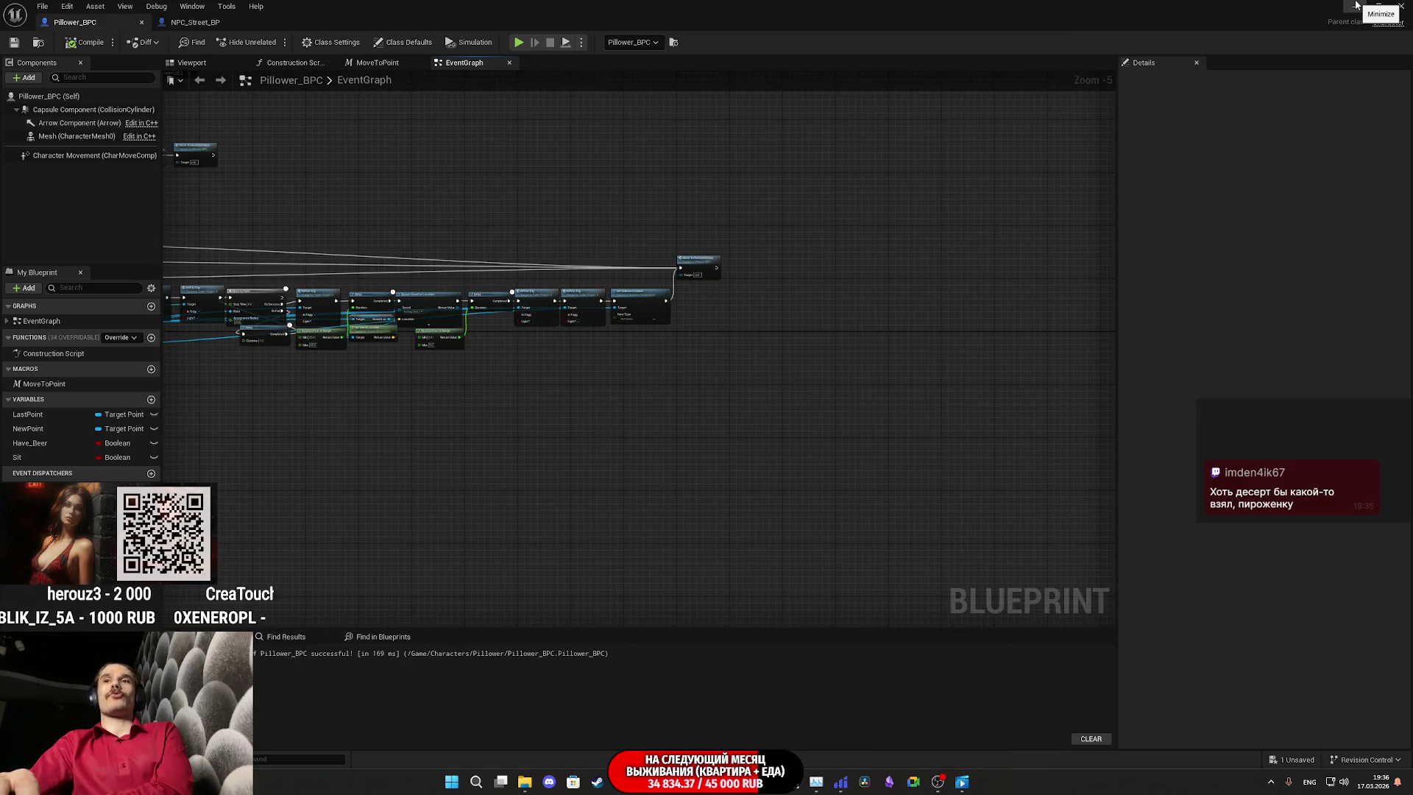
# Step: Glance at the MoveToPoint macro, then pan the Event Graph to the Event BeginPlay nodes
pyautogui.click(381, 64)
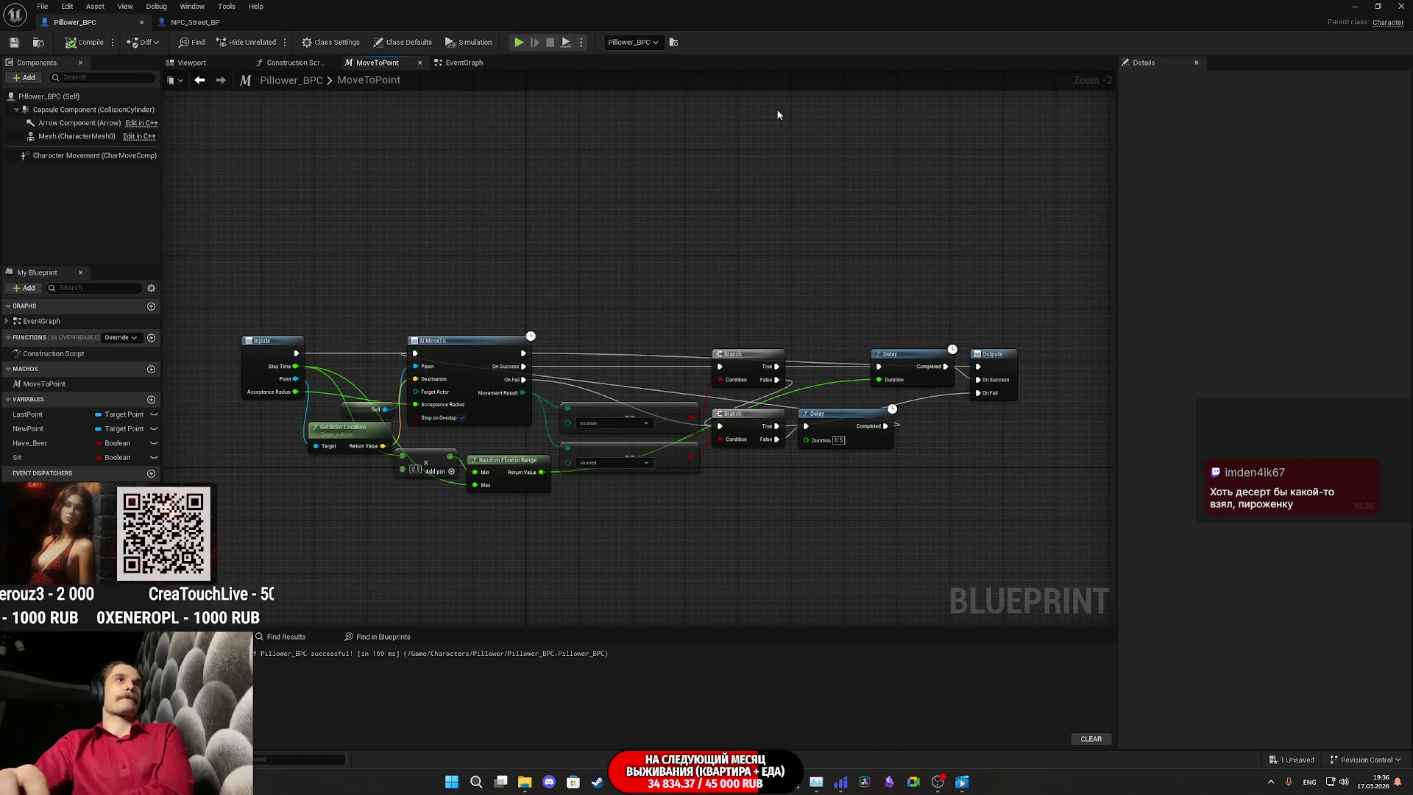
pyautogui.click(453, 64)
pyautogui.moveTo(380, 134)
pyautogui.mouseDown()
pyautogui.moveTo(826, 198)
pyautogui.moveTo(1095, 272)
pyautogui.mouseUp()
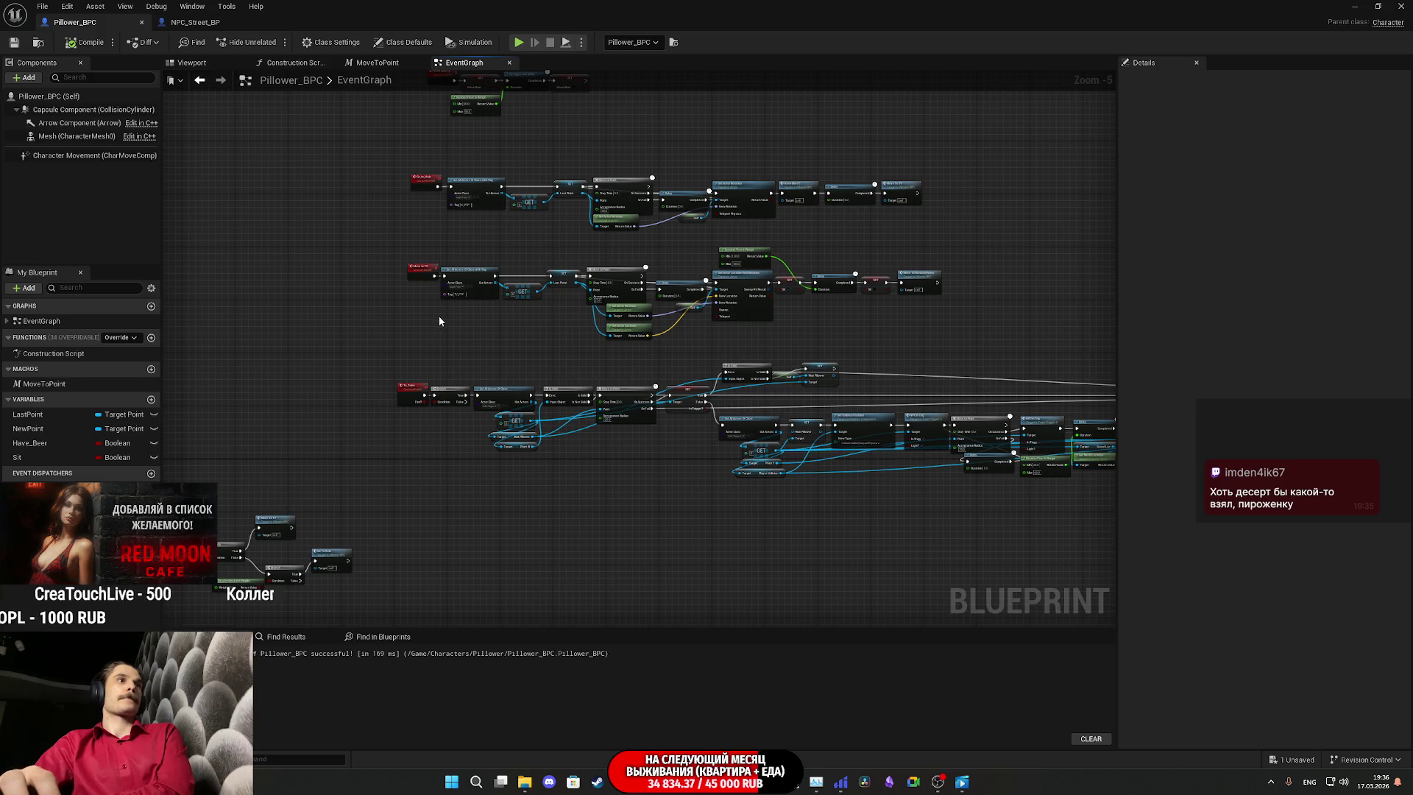
pyautogui.scroll(5, 430, 318)
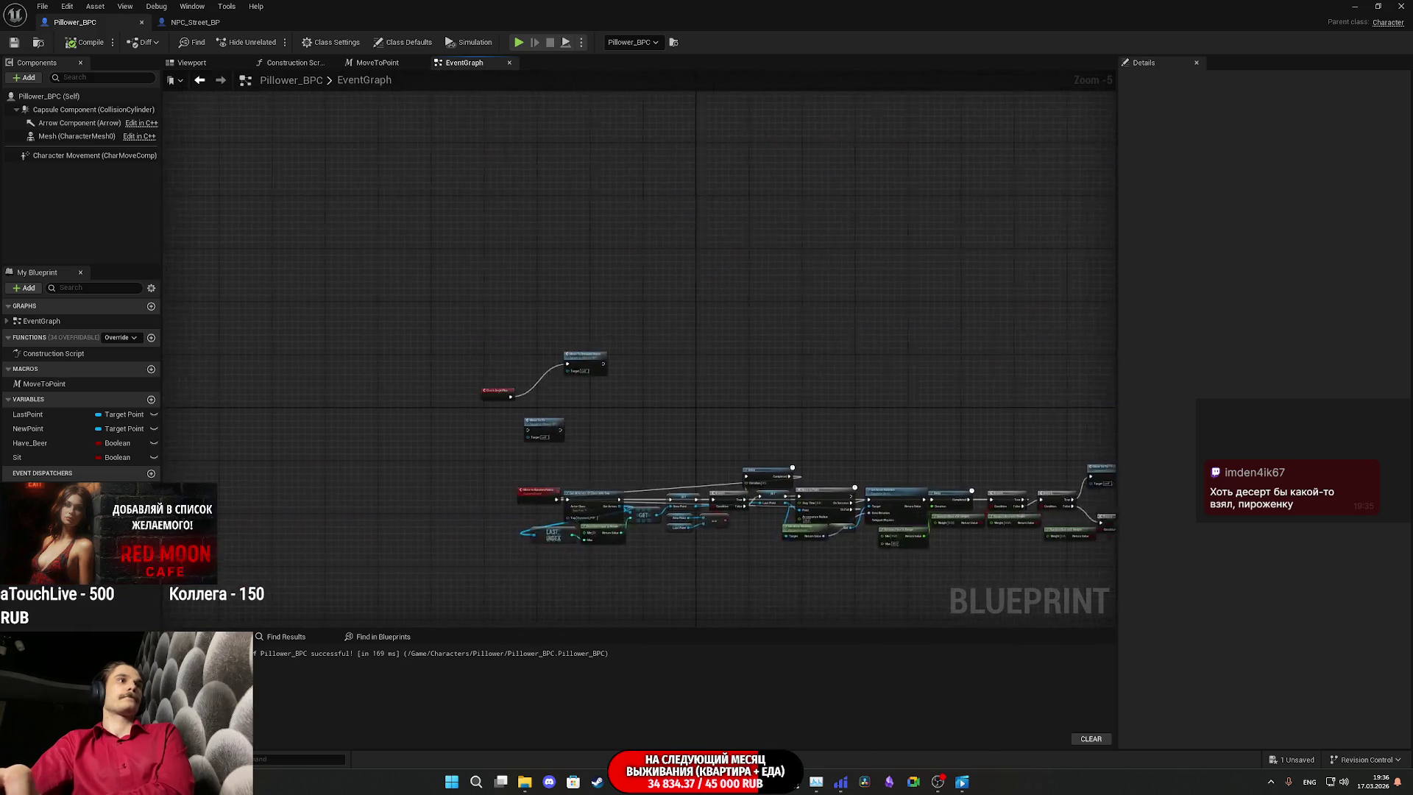
# Step: Add a To Toilet call driven by Event BeginPlay, placed under Move To Random Points, and compile
pyautogui.rightClick(622, 398)
pyautogui.write('to toi')
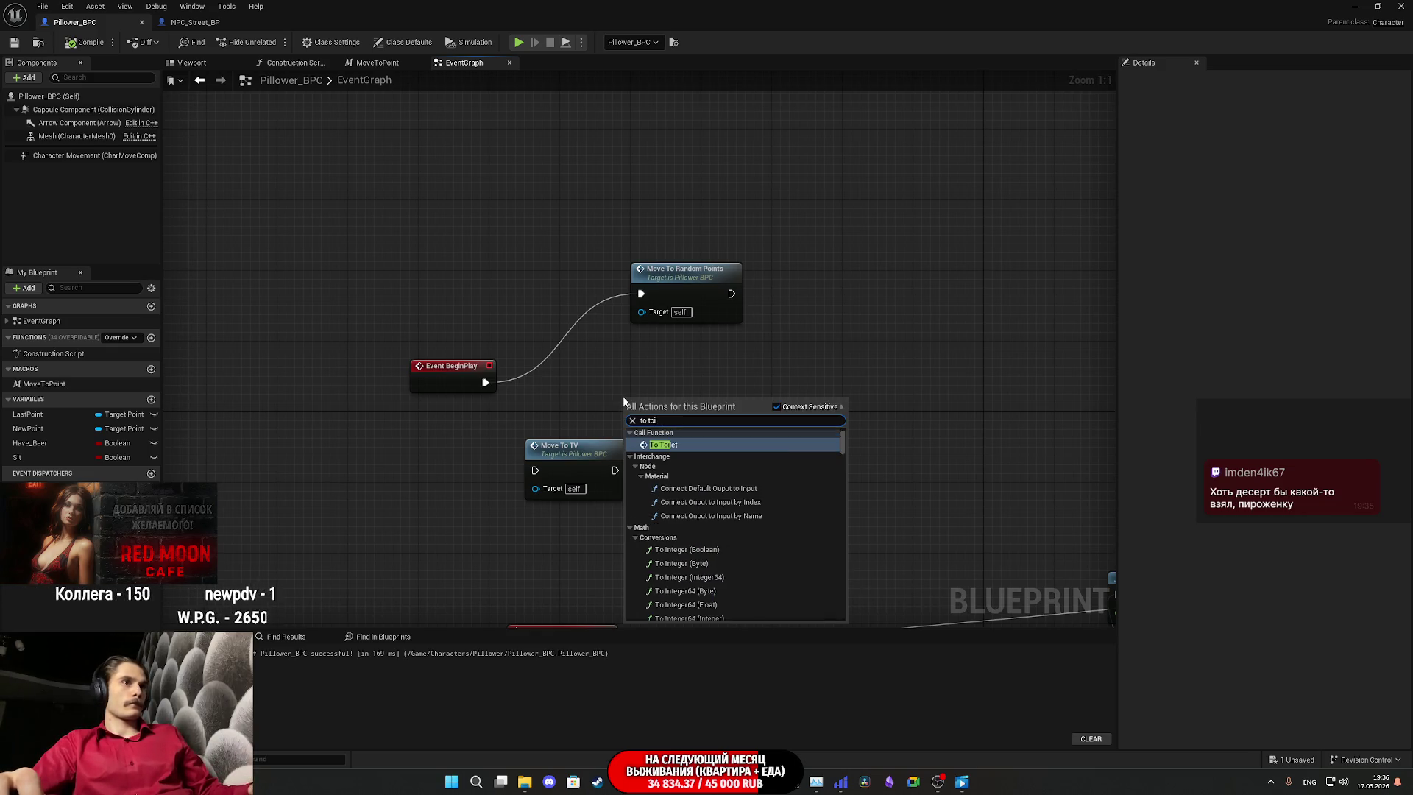
pyautogui.click(688, 445)
pyautogui.moveTo(683, 415)
pyautogui.mouseDown()
pyautogui.moveTo(735, 379)
pyautogui.moveTo(576, 398)
pyautogui.moveTo(485, 382)
pyautogui.mouseUp()
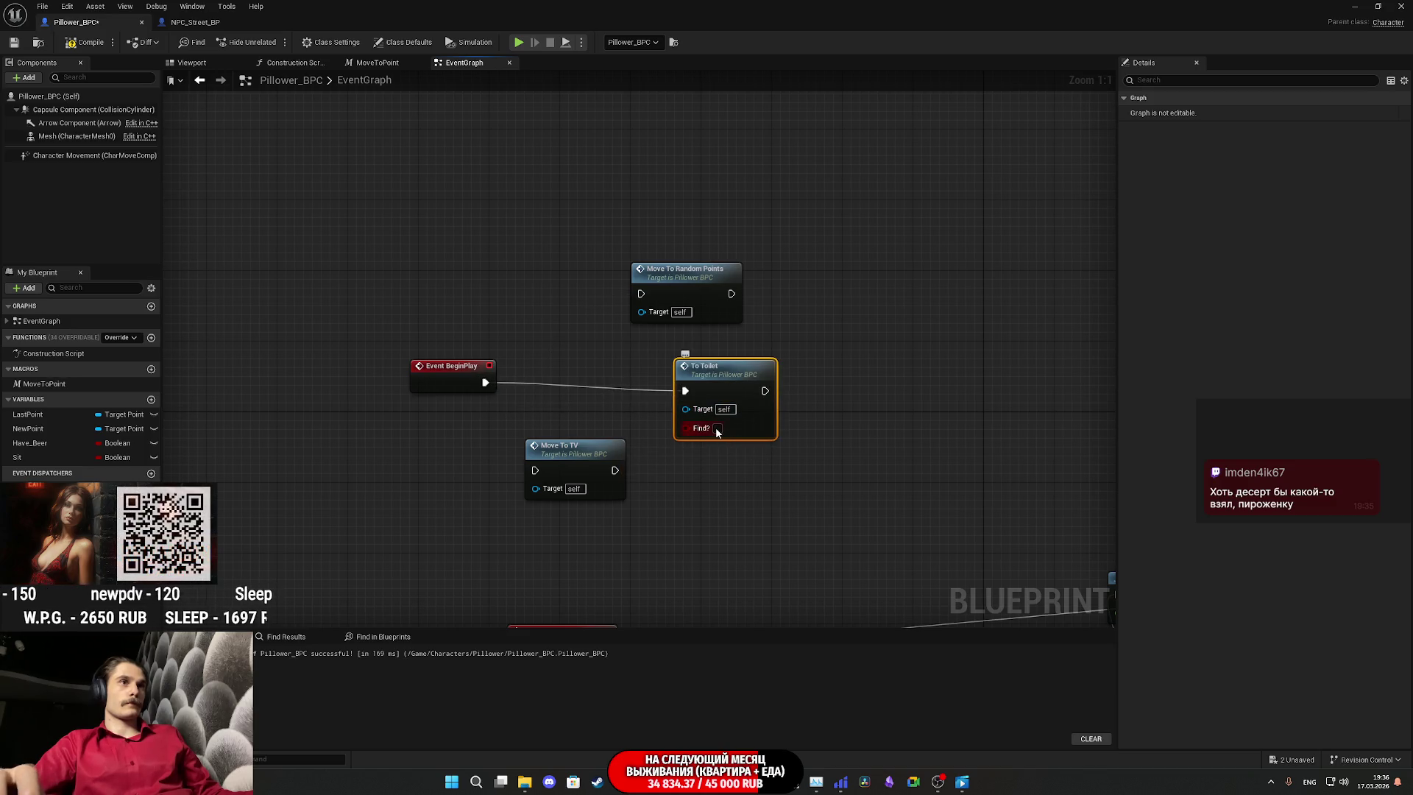
pyautogui.moveTo(729, 376)
pyautogui.mouseDown()
pyautogui.moveTo(704, 376)
pyautogui.moveTo(675, 348)
pyautogui.mouseUp()
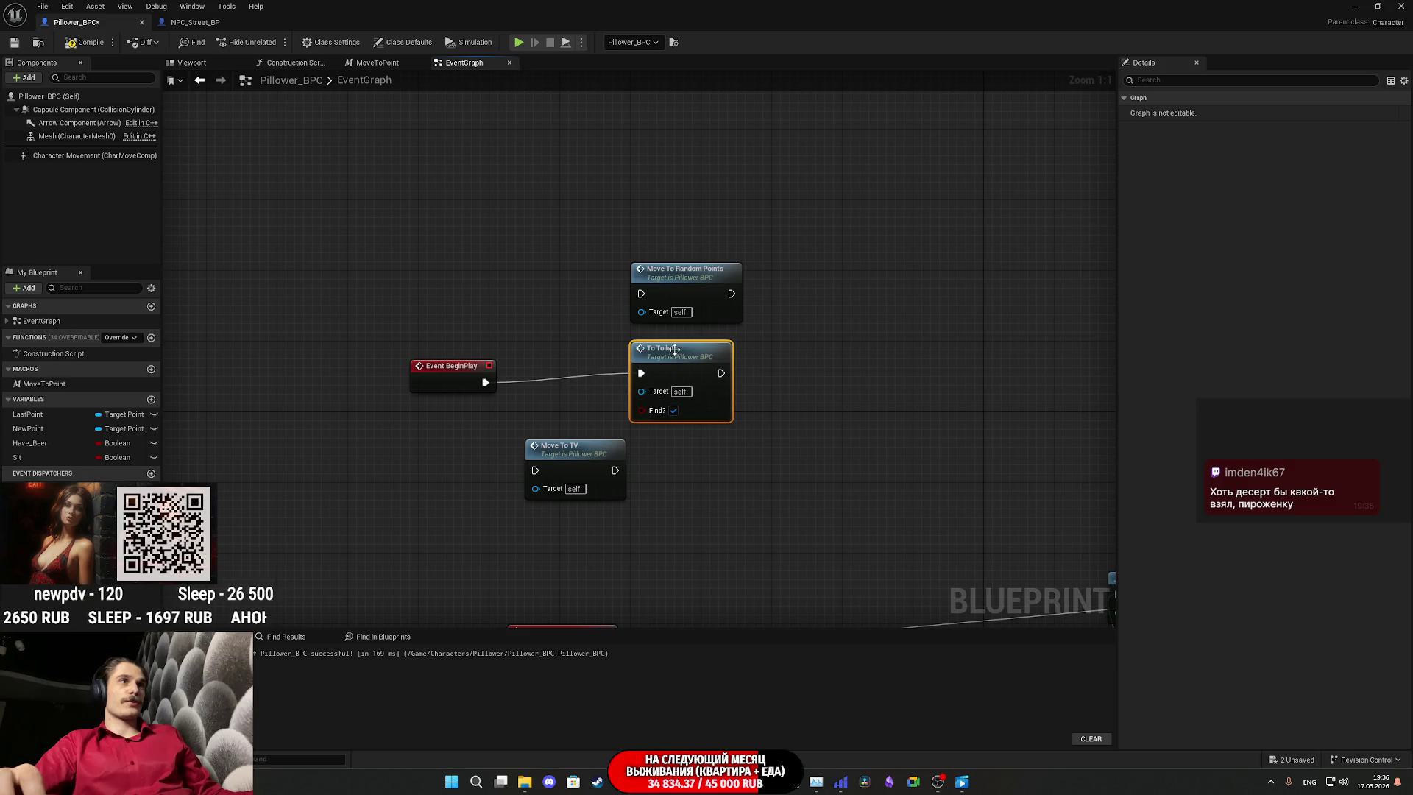
pyautogui.click(86, 42)
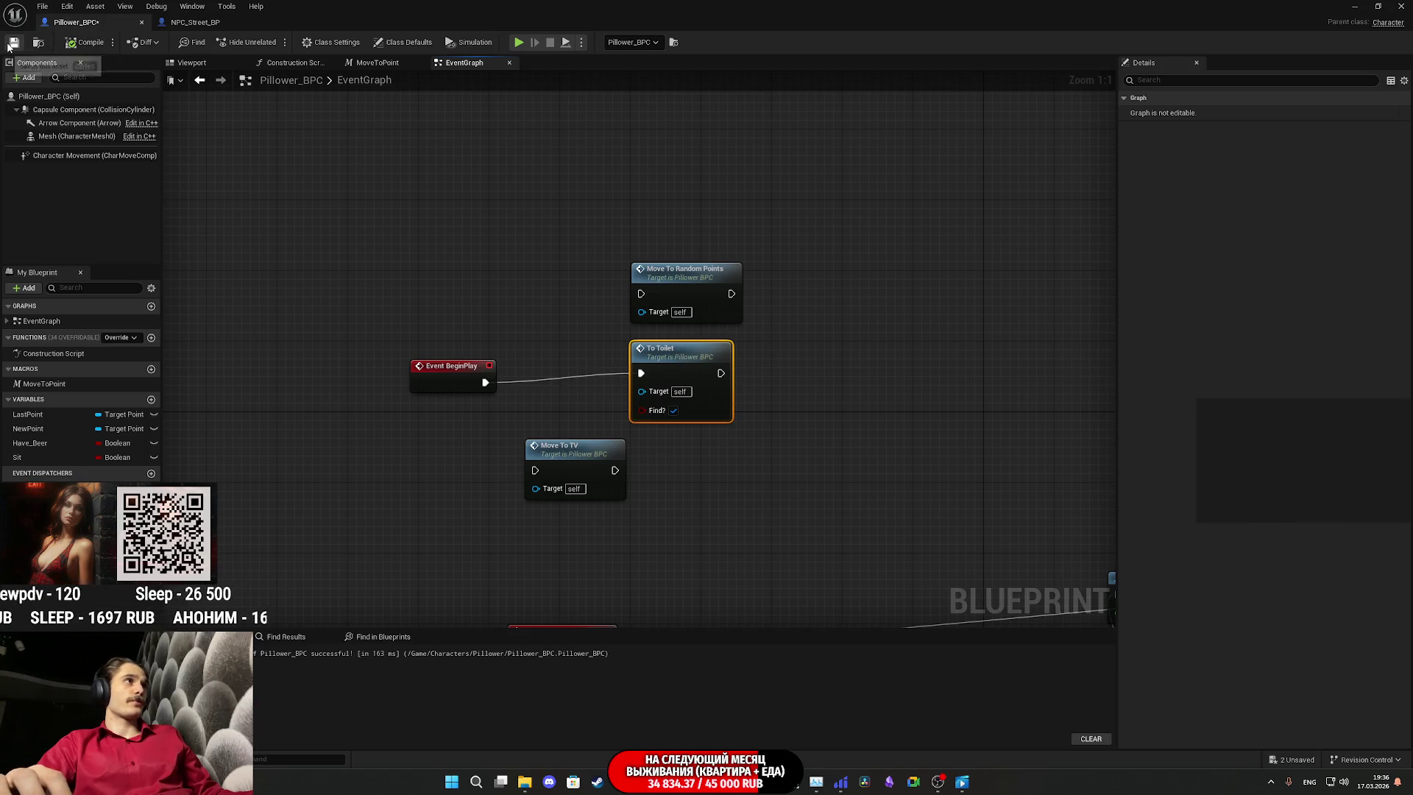
# Step: Peek at NPC_Street_BP, then minimize the Blueprint editor to return to the level
pyautogui.click(194, 25)
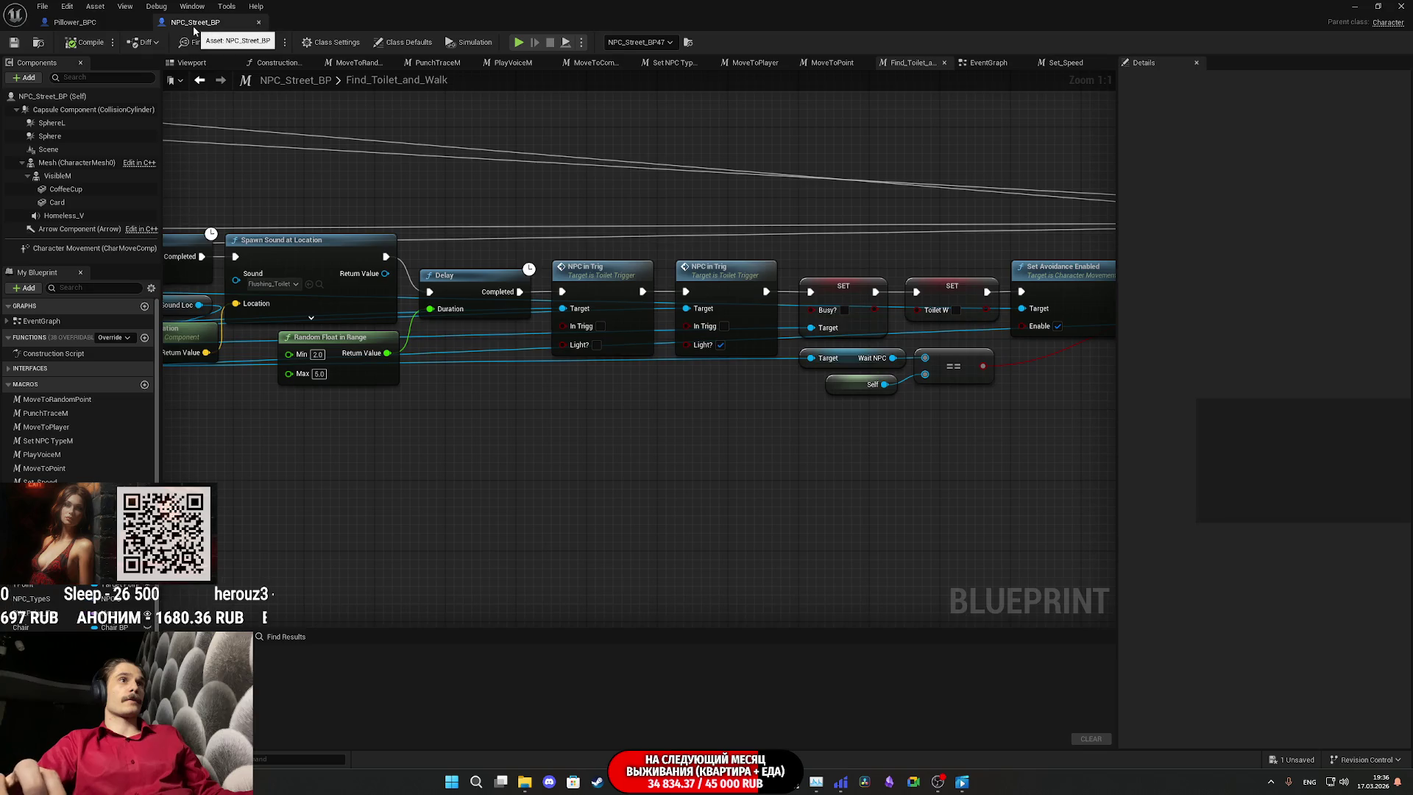
pyautogui.click(258, 22)
pyautogui.click(1352, 6)
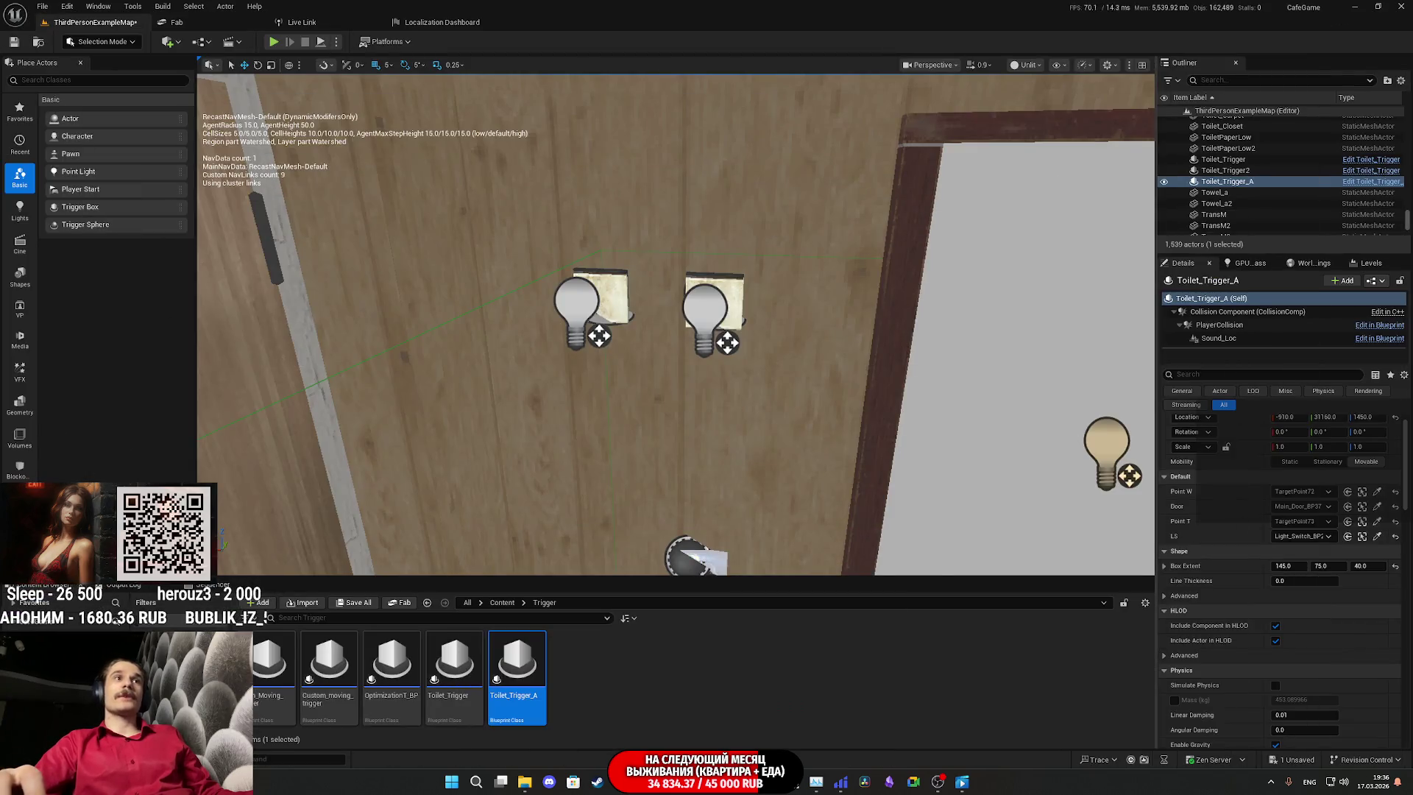
# Step: Frame Toilet_Trigger_A in the viewport and open its Blueprint editor
pyautogui.press('f')
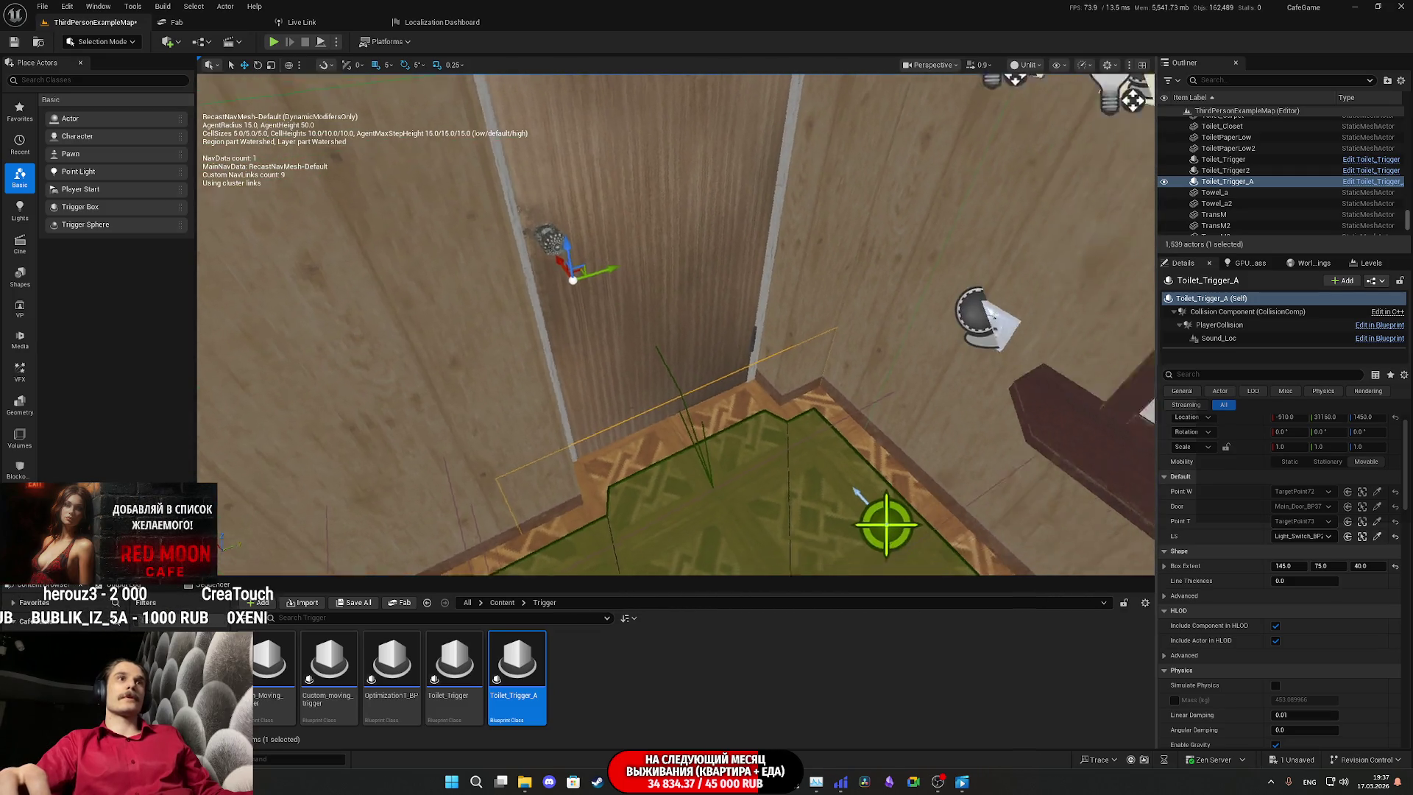
pyautogui.click(1381, 281)
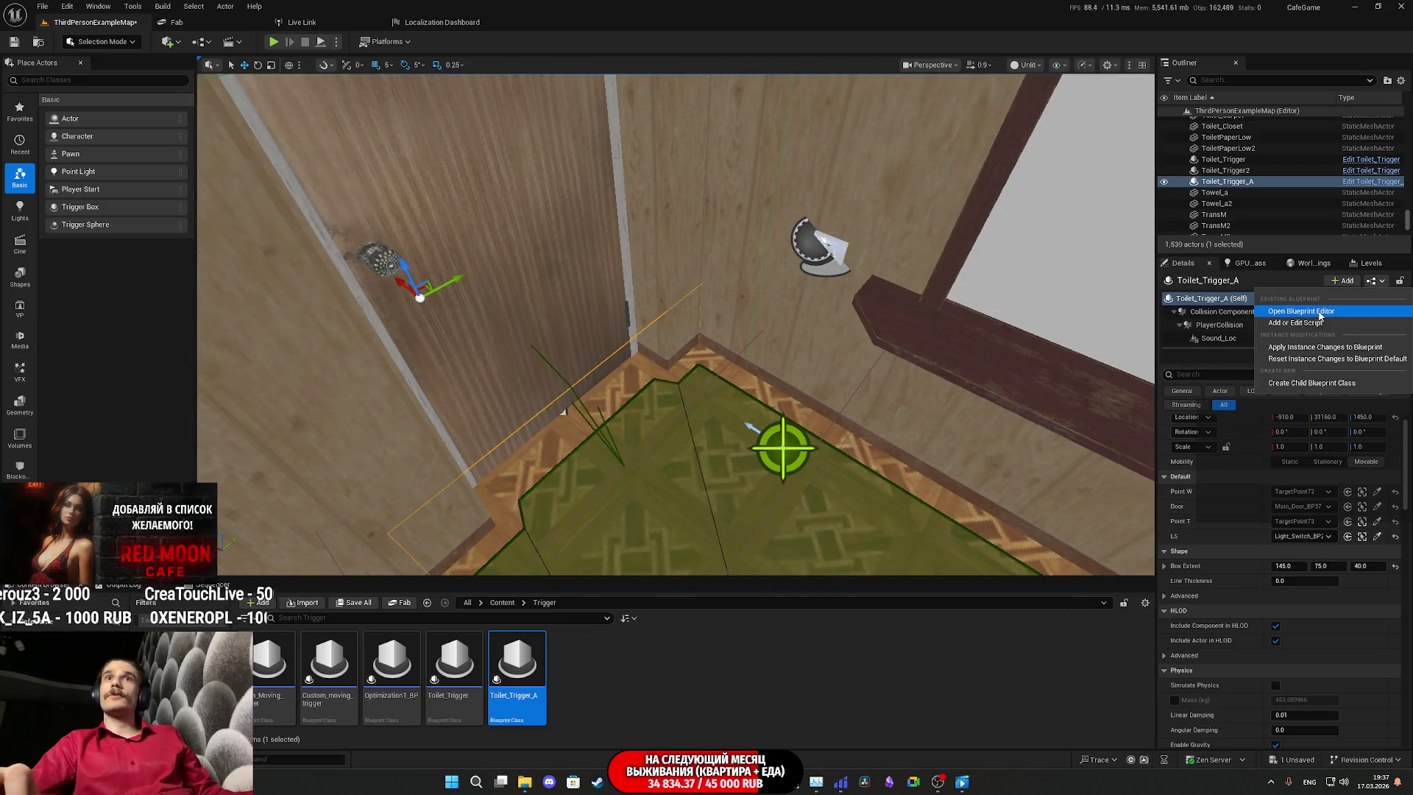
pyautogui.click(1320, 311)
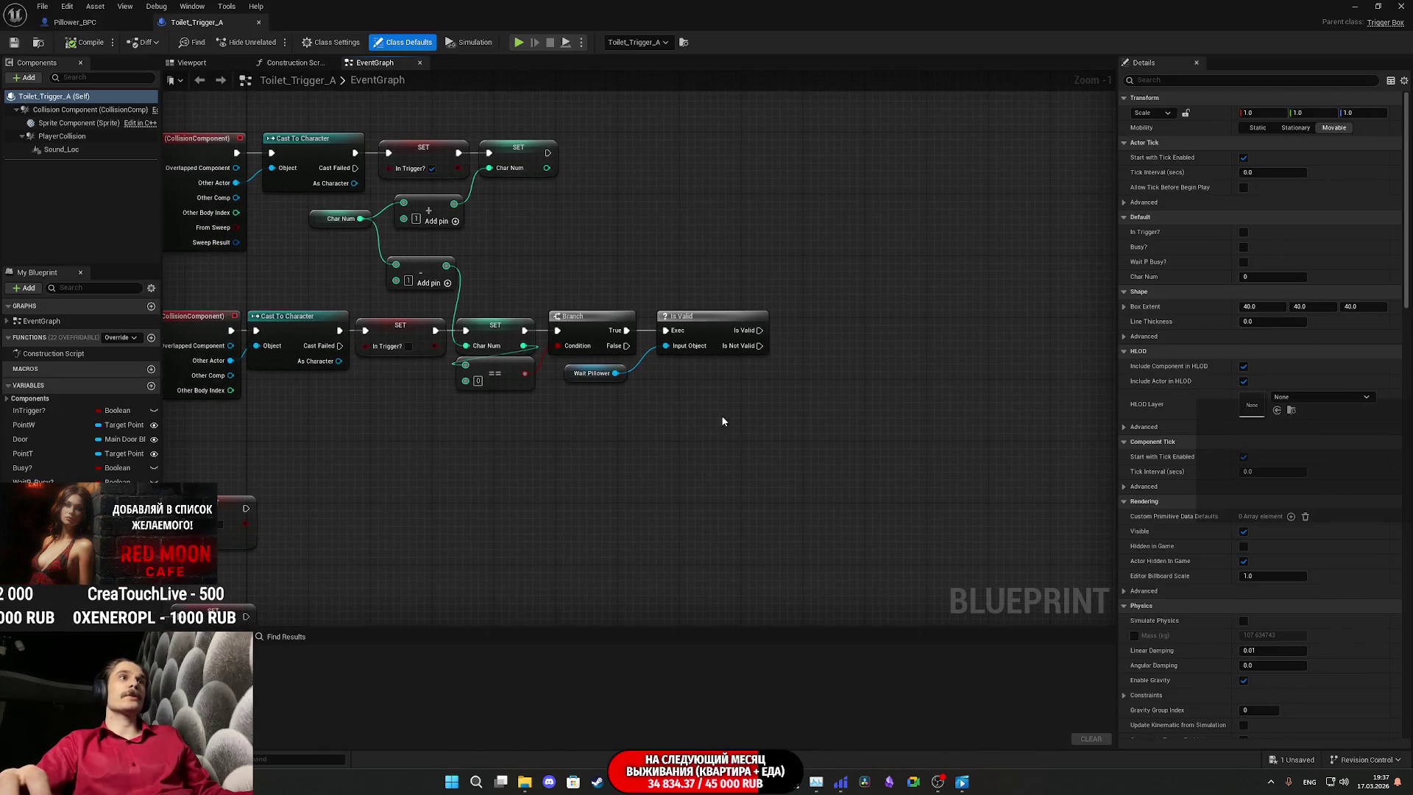
# Step: Add a To Toilet call on the Wait Pillower reference beside the Is Valid check
pyautogui.moveTo(614, 373); pyautogui.dragTo(805, 389)
pyautogui.write('to t')
pyautogui.write('il')
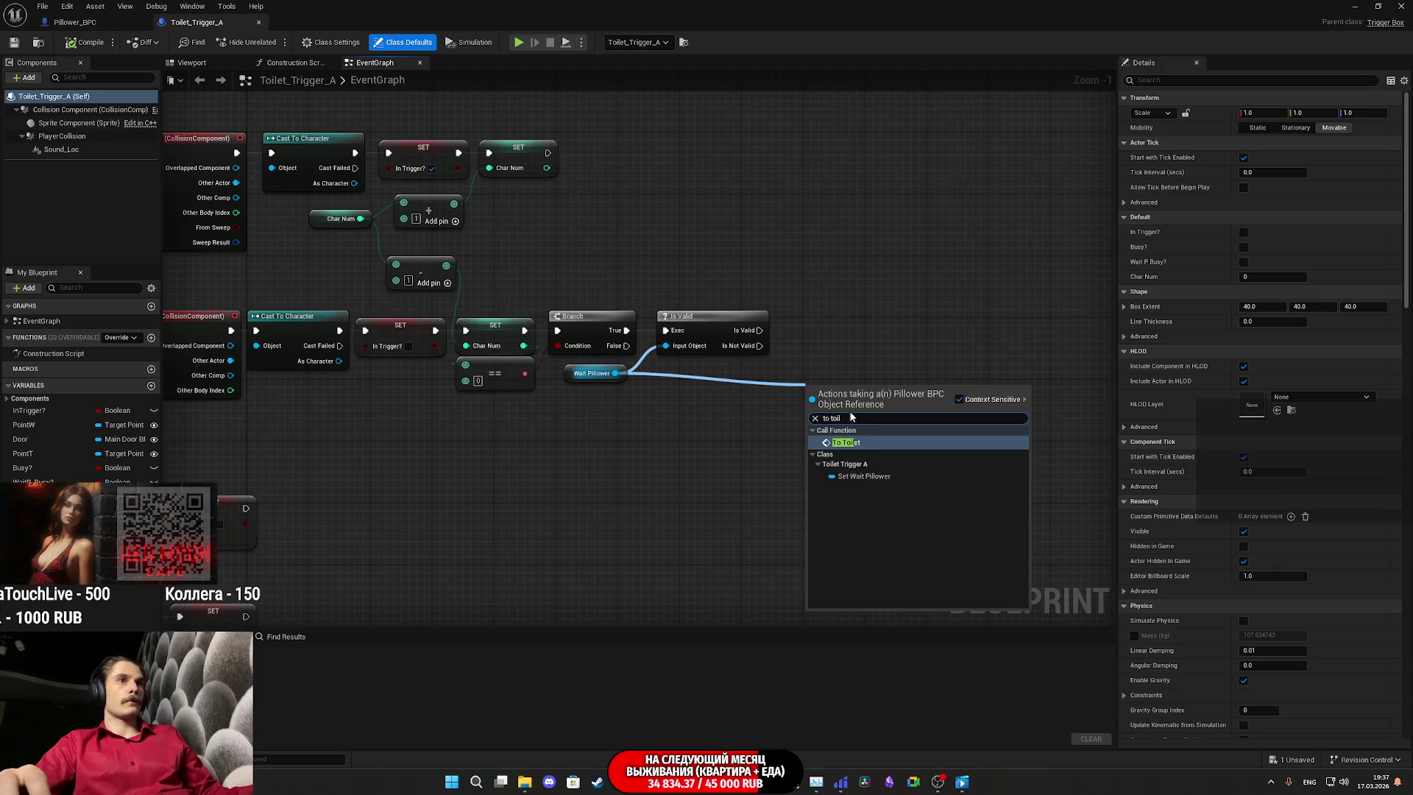
pyautogui.click(863, 443)
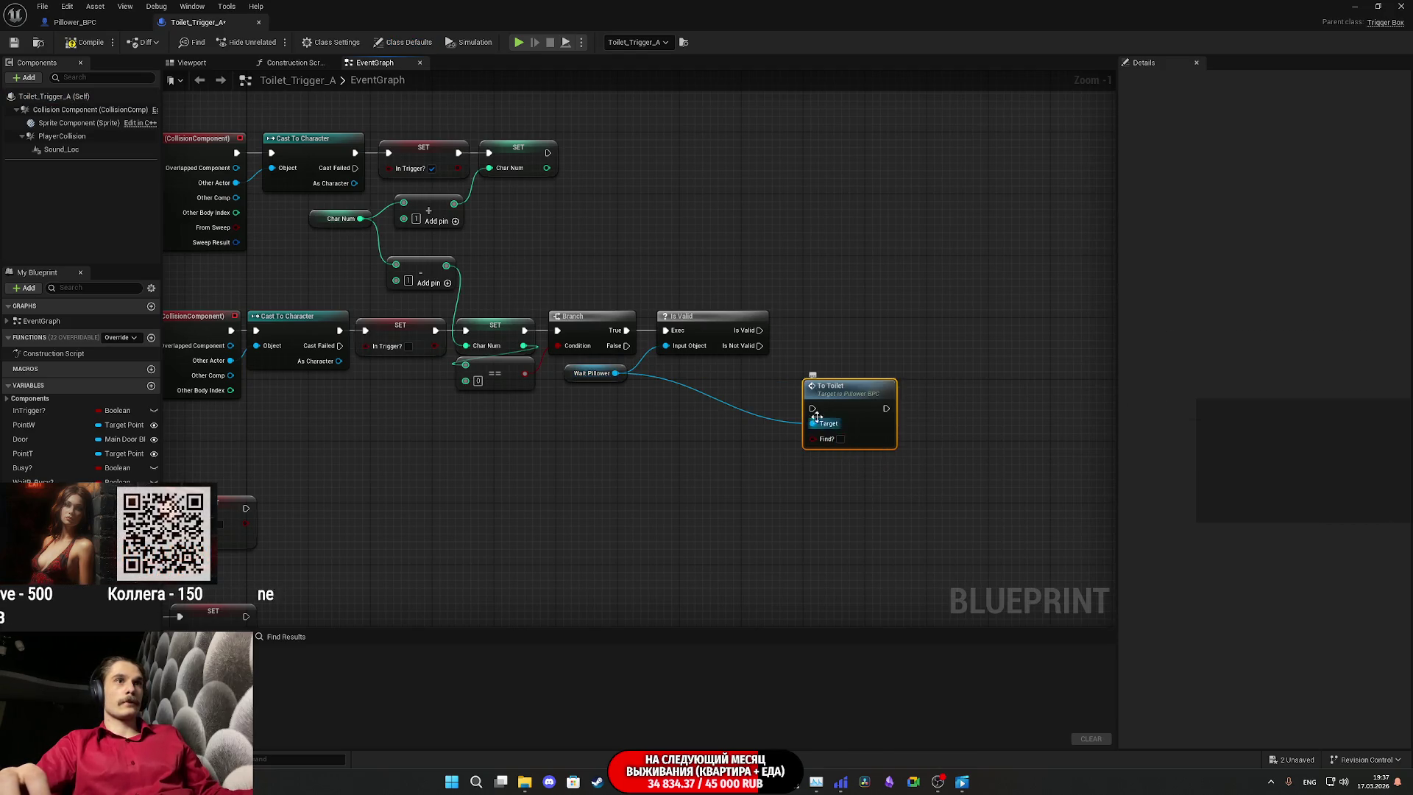
pyautogui.moveTo(833, 396); pyautogui.dragTo(829, 315)
pyautogui.click(763, 406)
# Step: Review the overlap logic, compile Toilet_Trigger_A, and minimize the editor back to the level
pyautogui.moveTo(762, 406)
pyautogui.mouseDown()
pyautogui.moveTo(860, 382)
pyautogui.moveTo(1062, 280)
pyautogui.mouseUp()
pyautogui.scroll(-2, 899, 317)
pyautogui.moveTo(899, 318); pyautogui.dragTo(785, 420)
pyautogui.click(86, 42)
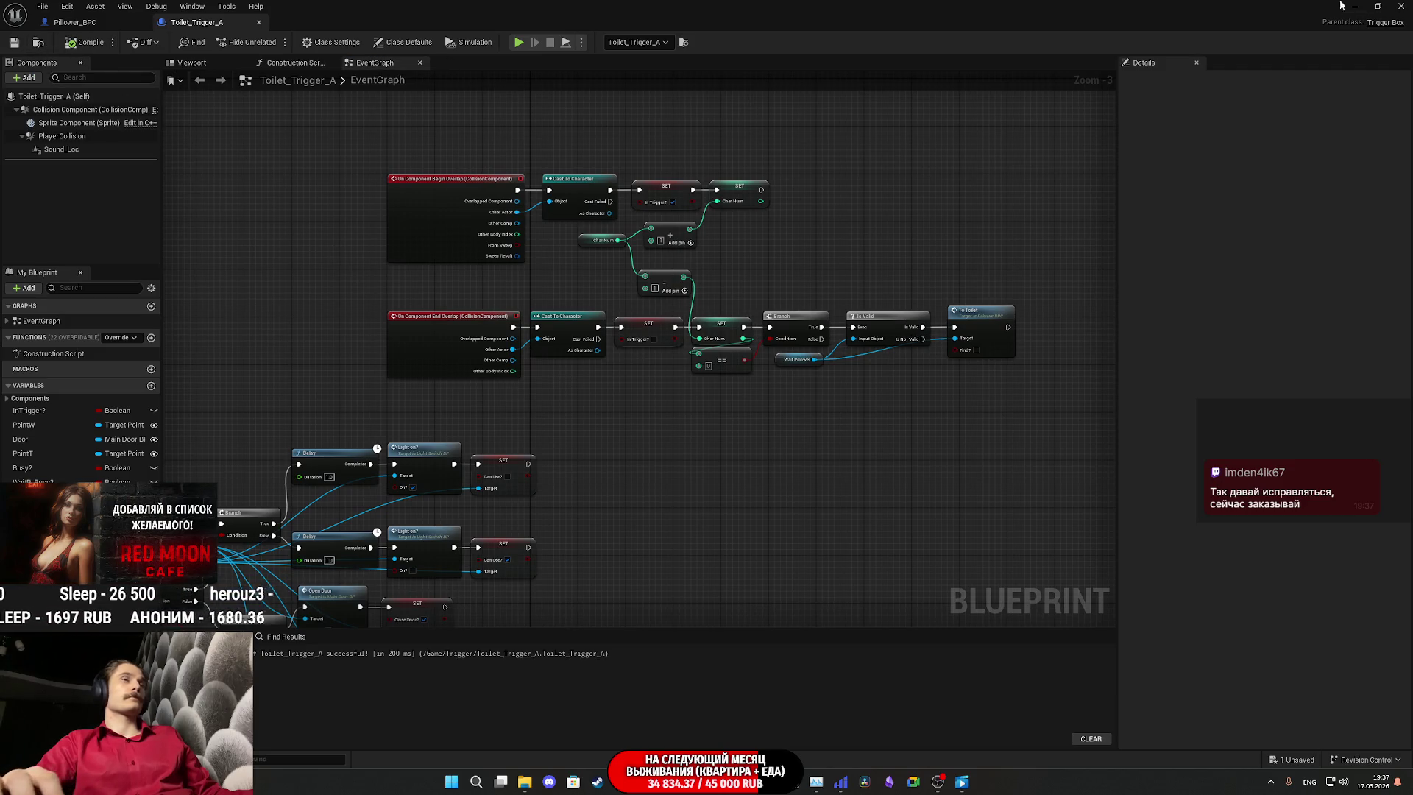
pyautogui.click(1370, 6)
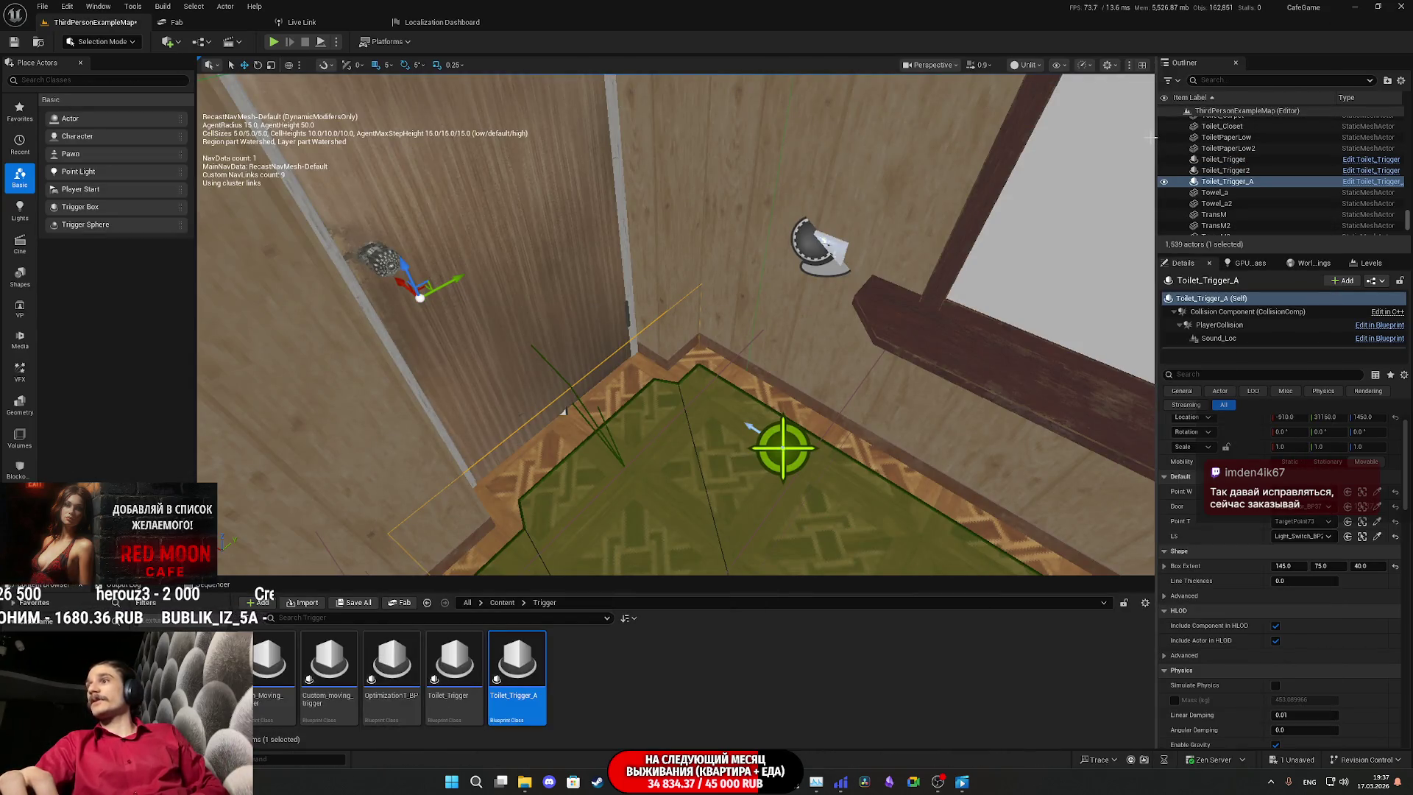
# Step: Save ThirdPersonExampleMap, playtest the apartment switching on the toilet room light, then stop
pyautogui.click(353, 602)
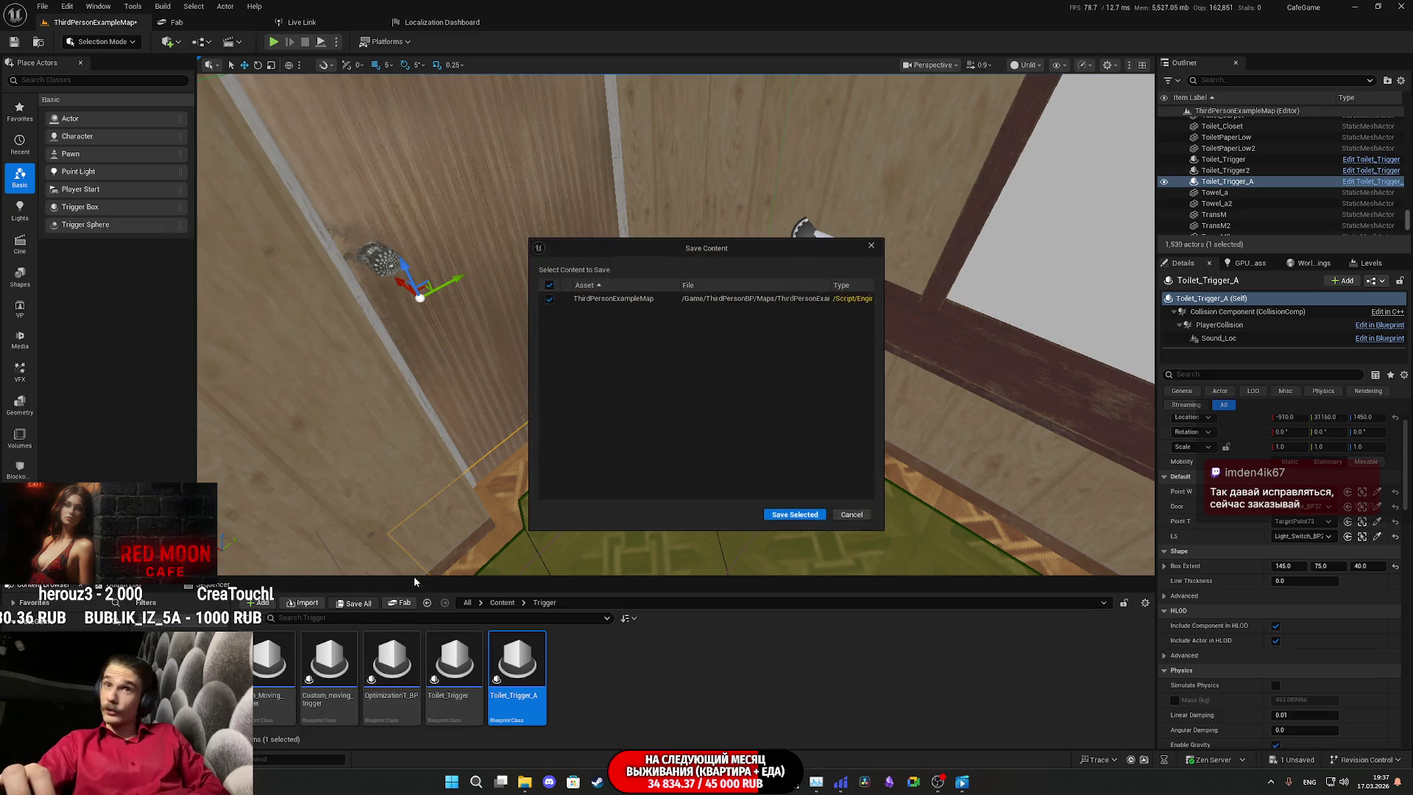
pyautogui.click(799, 514)
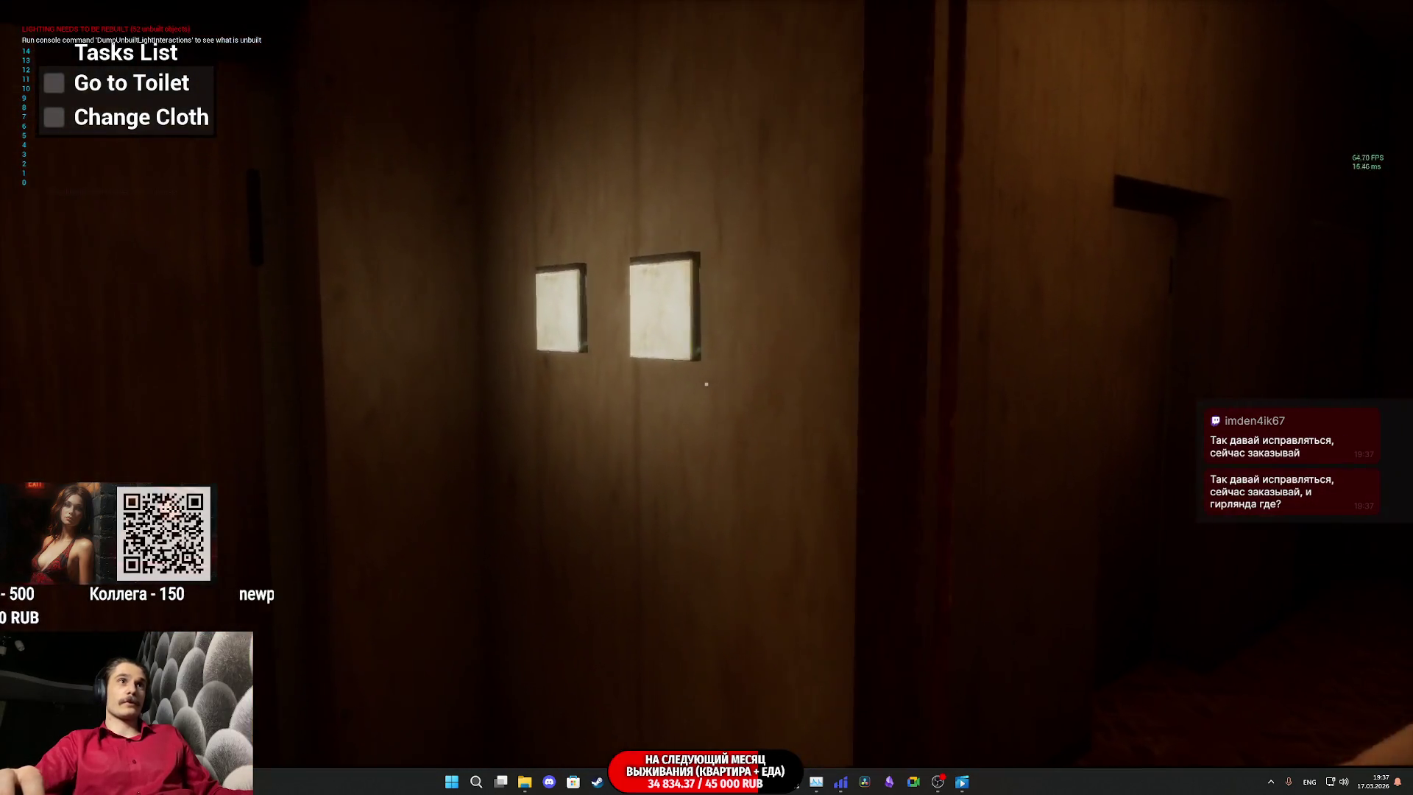
pyautogui.click(707, 383)
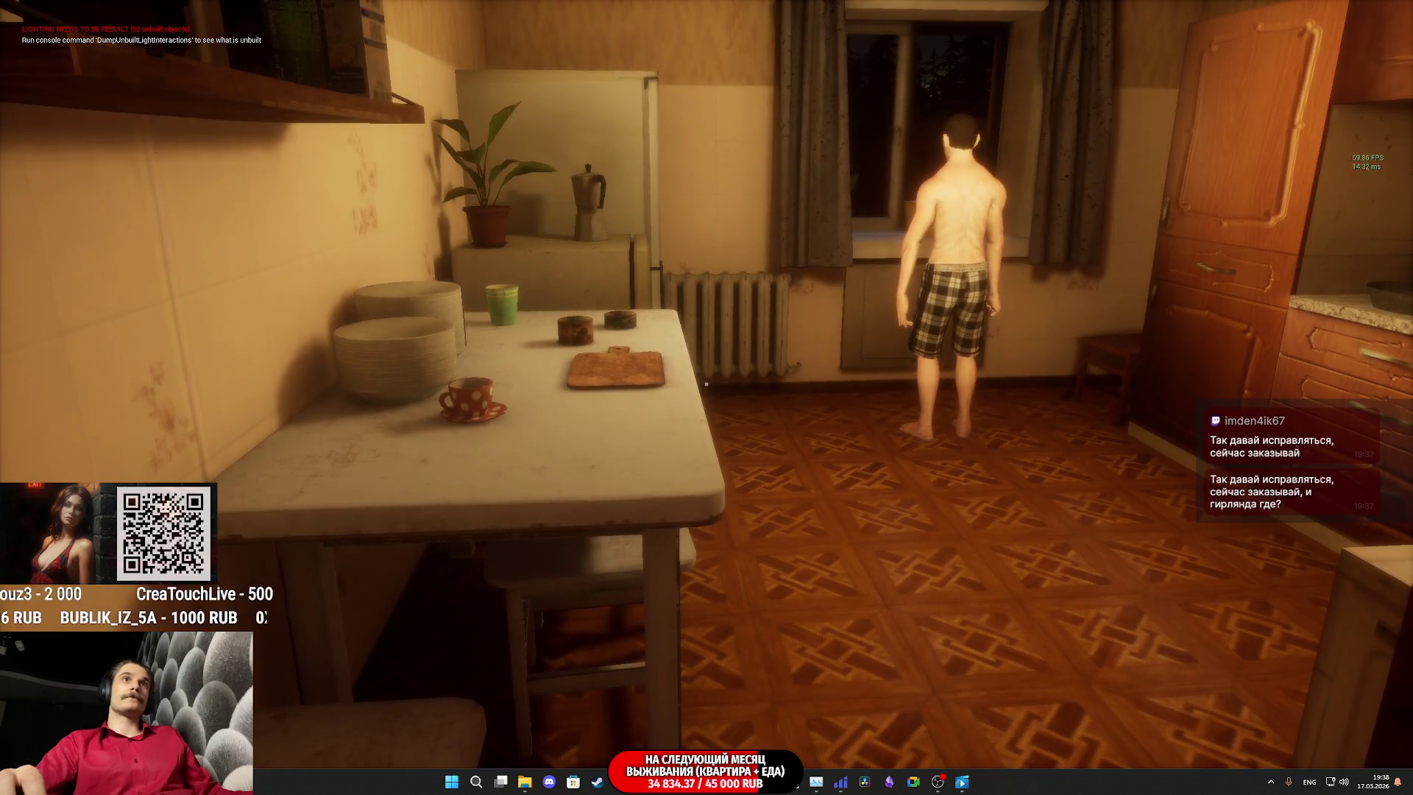
pyautogui.press('Escape')
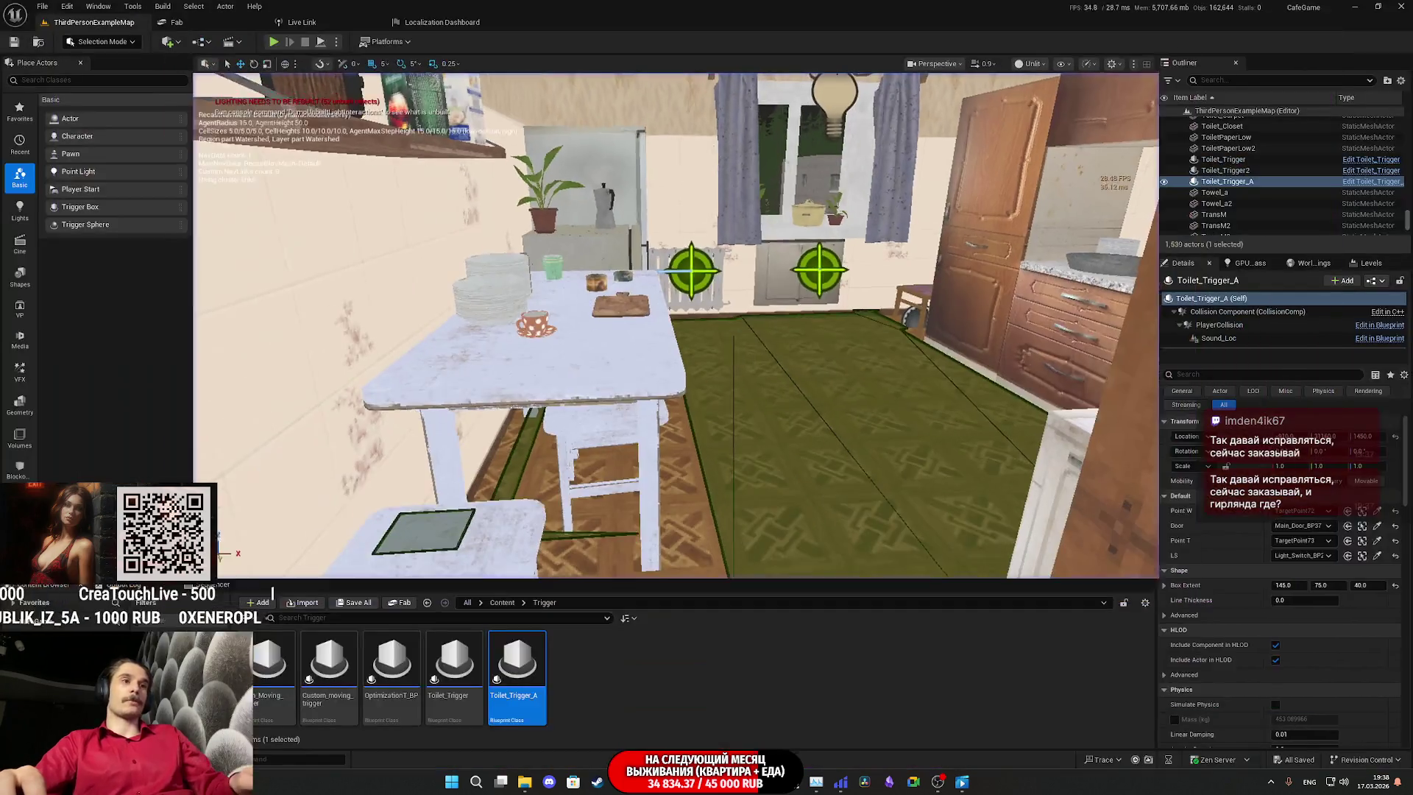
# Step: Reopen the blueprints, move To Toilet next to Event BeginPlay, and jump to the To_Toilet event
pyautogui.doubleClick(516, 669)
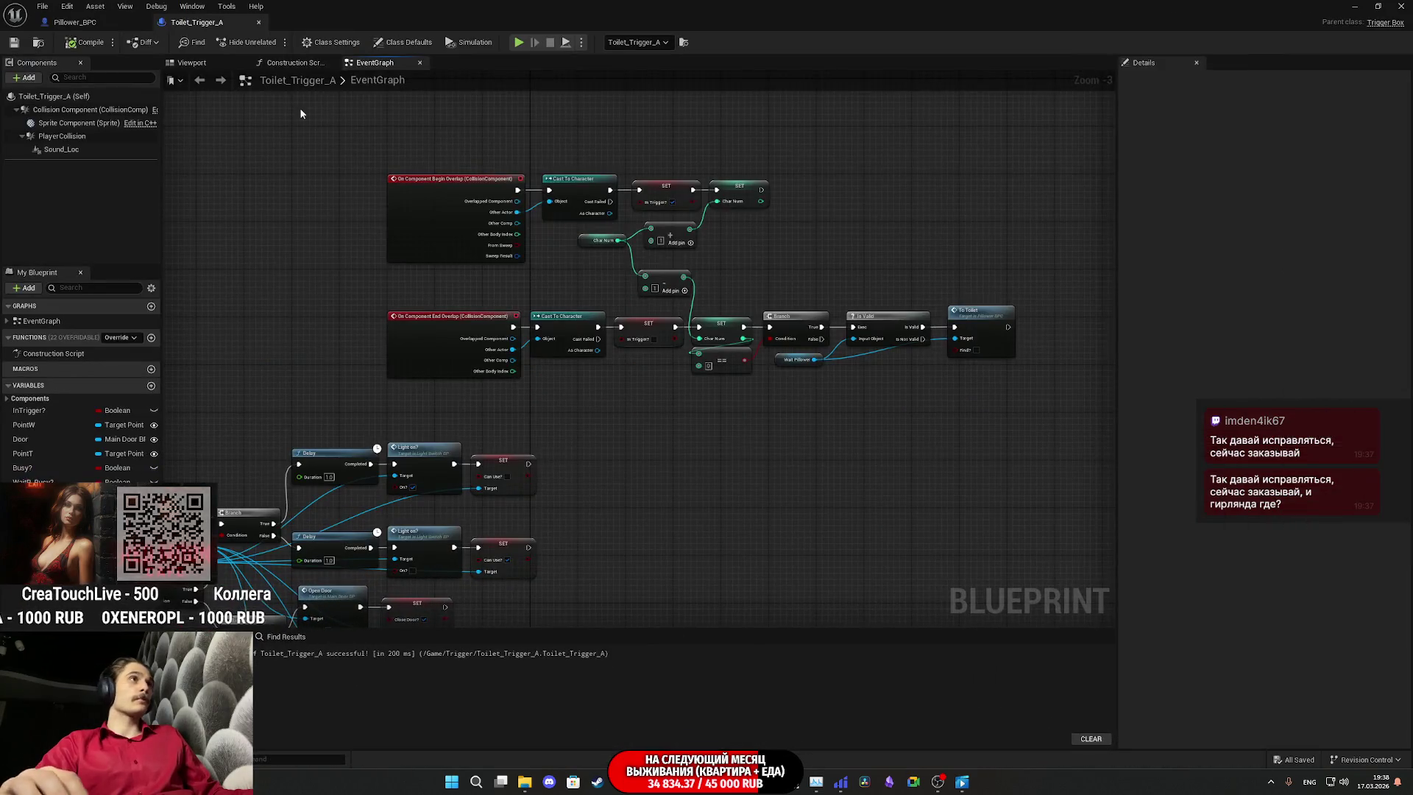
pyautogui.click(104, 20)
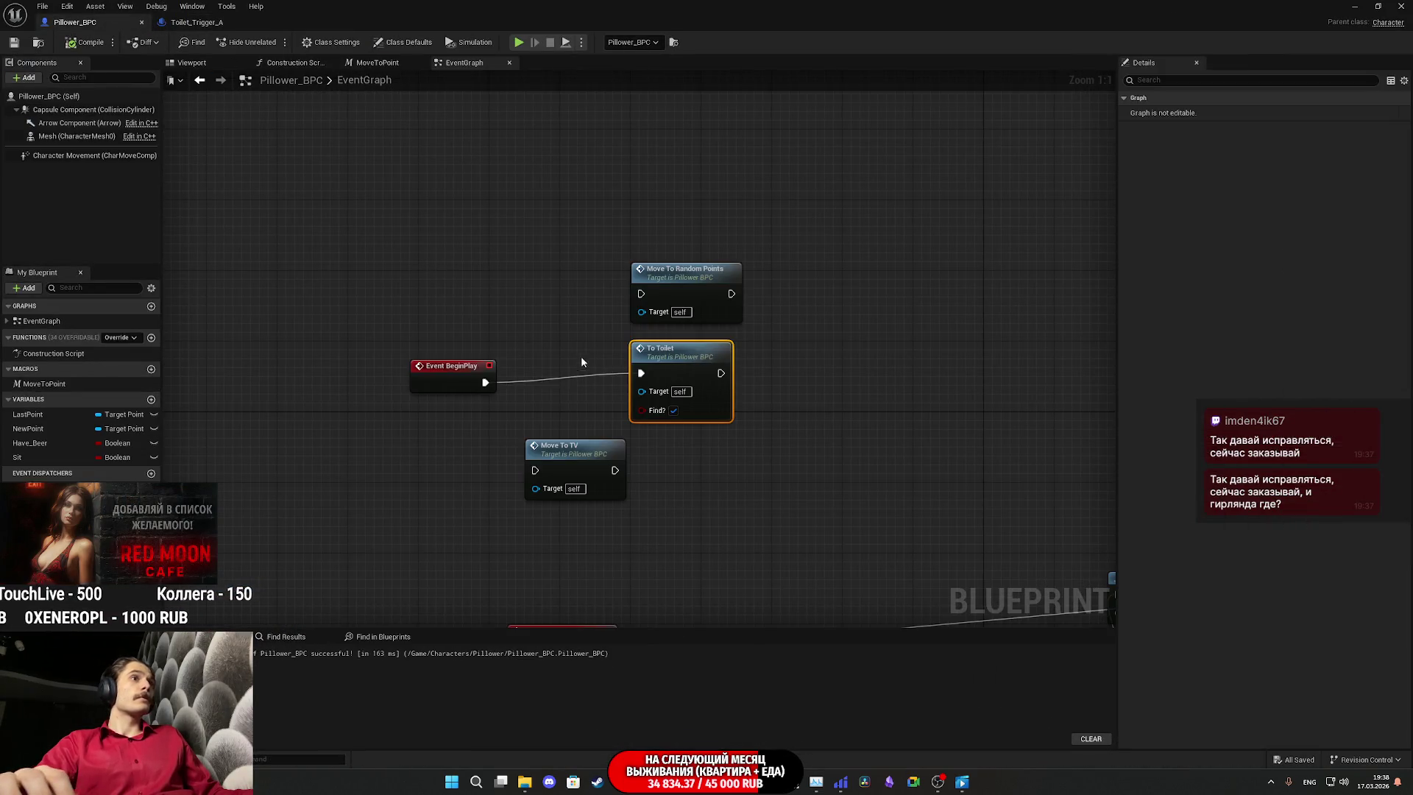
pyautogui.moveTo(676, 376); pyautogui.dragTo(560, 383)
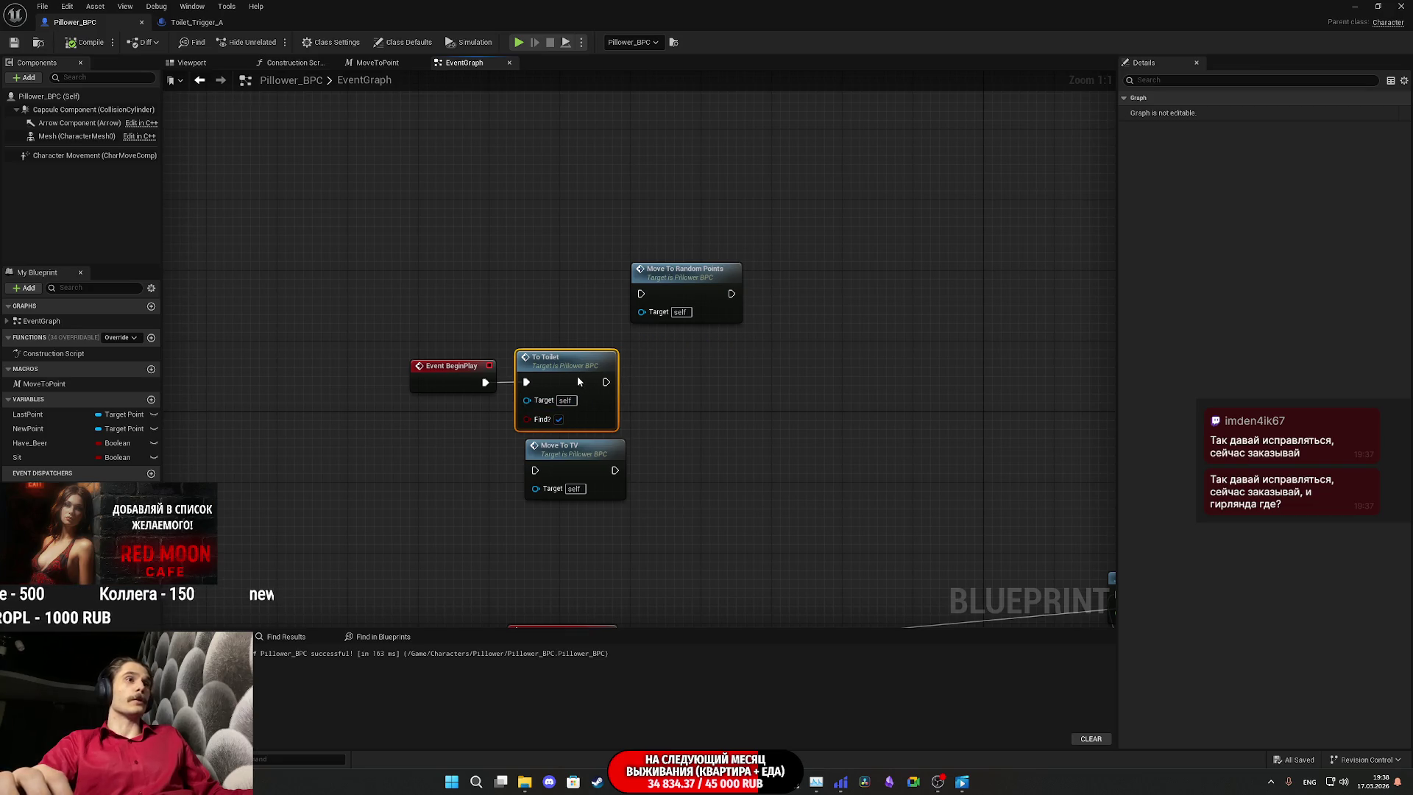
pyautogui.doubleClick(557, 375)
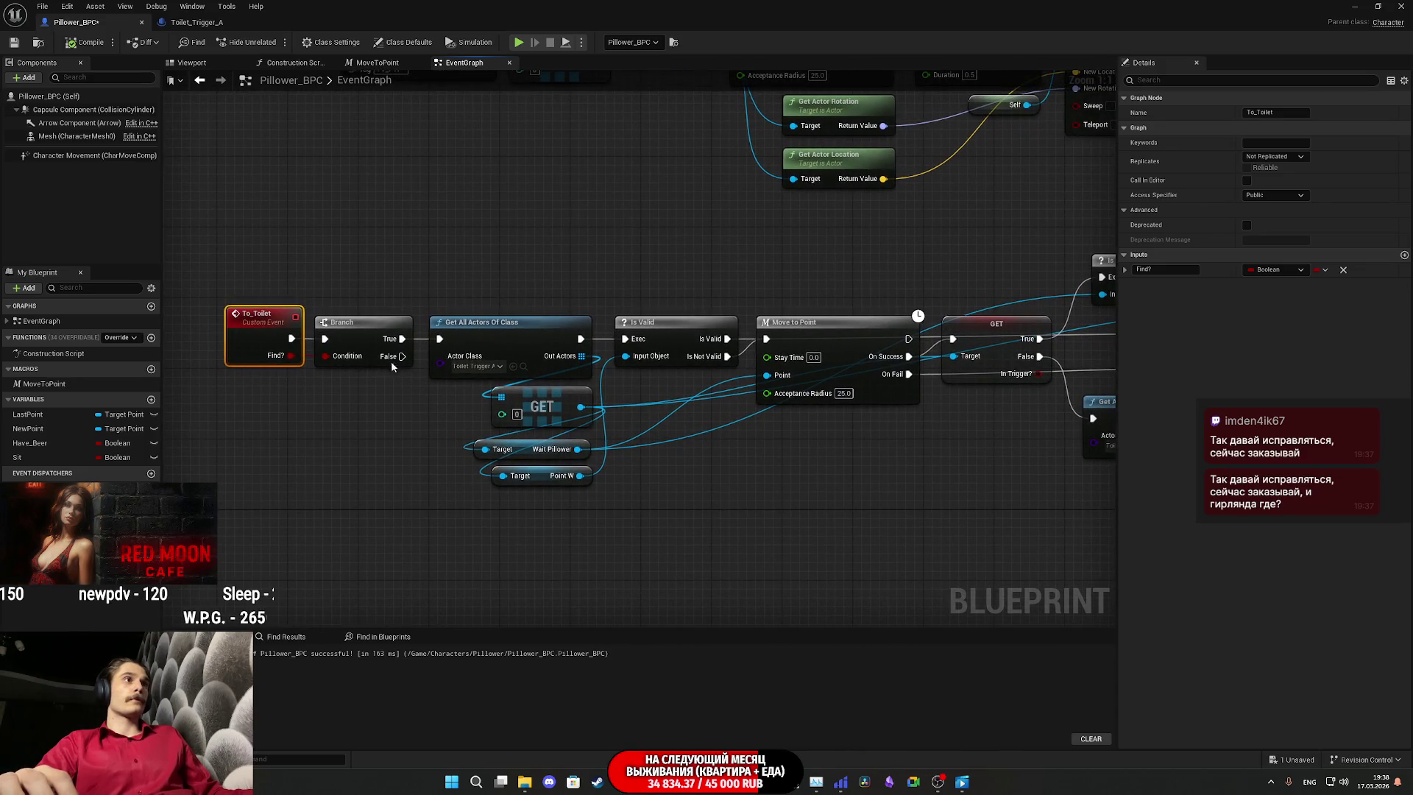
pyautogui.moveTo(396, 362)
pyautogui.mouseDown()
pyautogui.moveTo(256, 366)
pyautogui.moveTo(956, 434)
pyautogui.mouseUp()
pyautogui.moveTo(856, 461)
pyautogui.mouseDown()
pyautogui.moveTo(943, 453)
pyautogui.moveTo(580, 444)
pyautogui.moveTo(879, 454)
pyautogui.mouseUp()
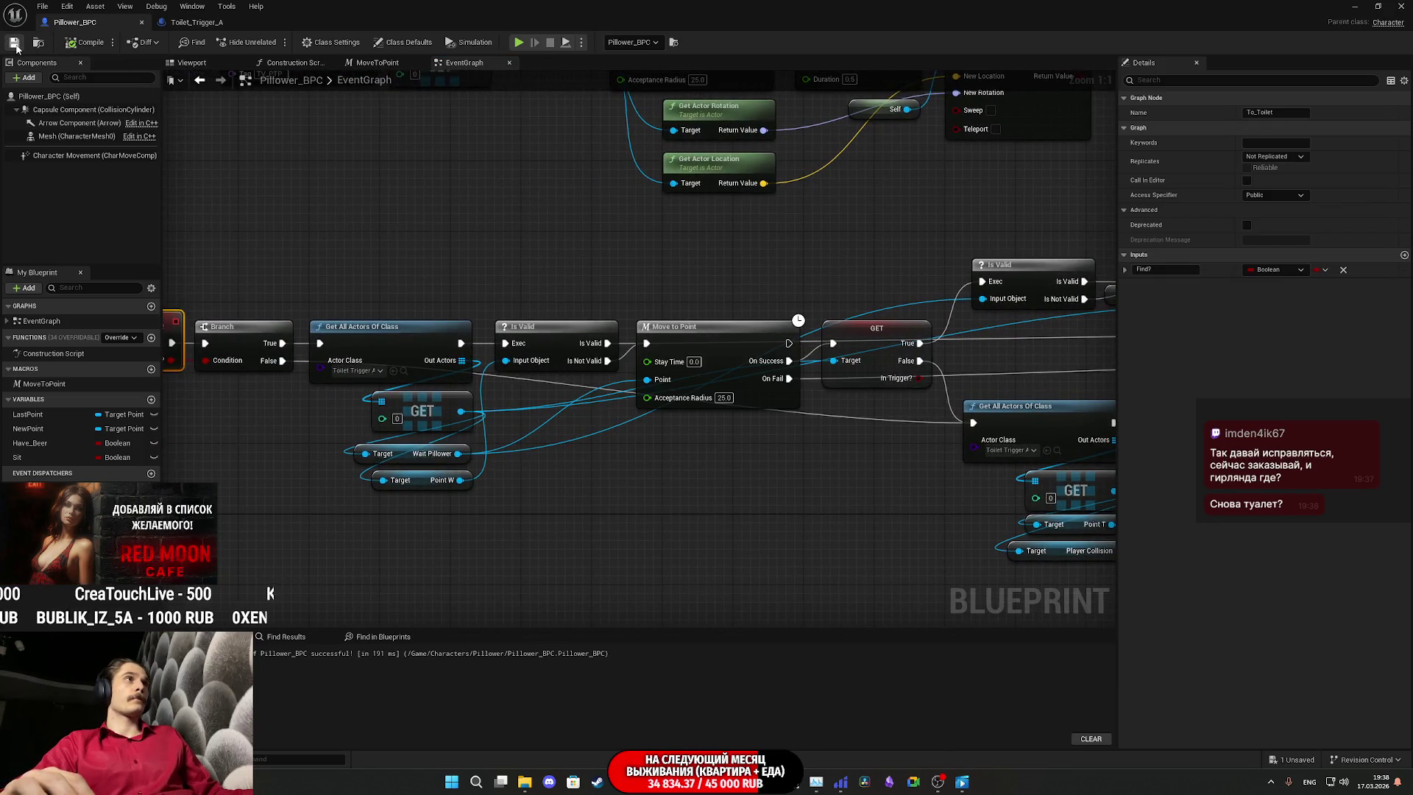
# Step: Compare the Toilet_Trigger_A and Pillower_BPC graphs while zooming around the To_Toilet chain
pyautogui.click(197, 23)
pyautogui.click(133, 22)
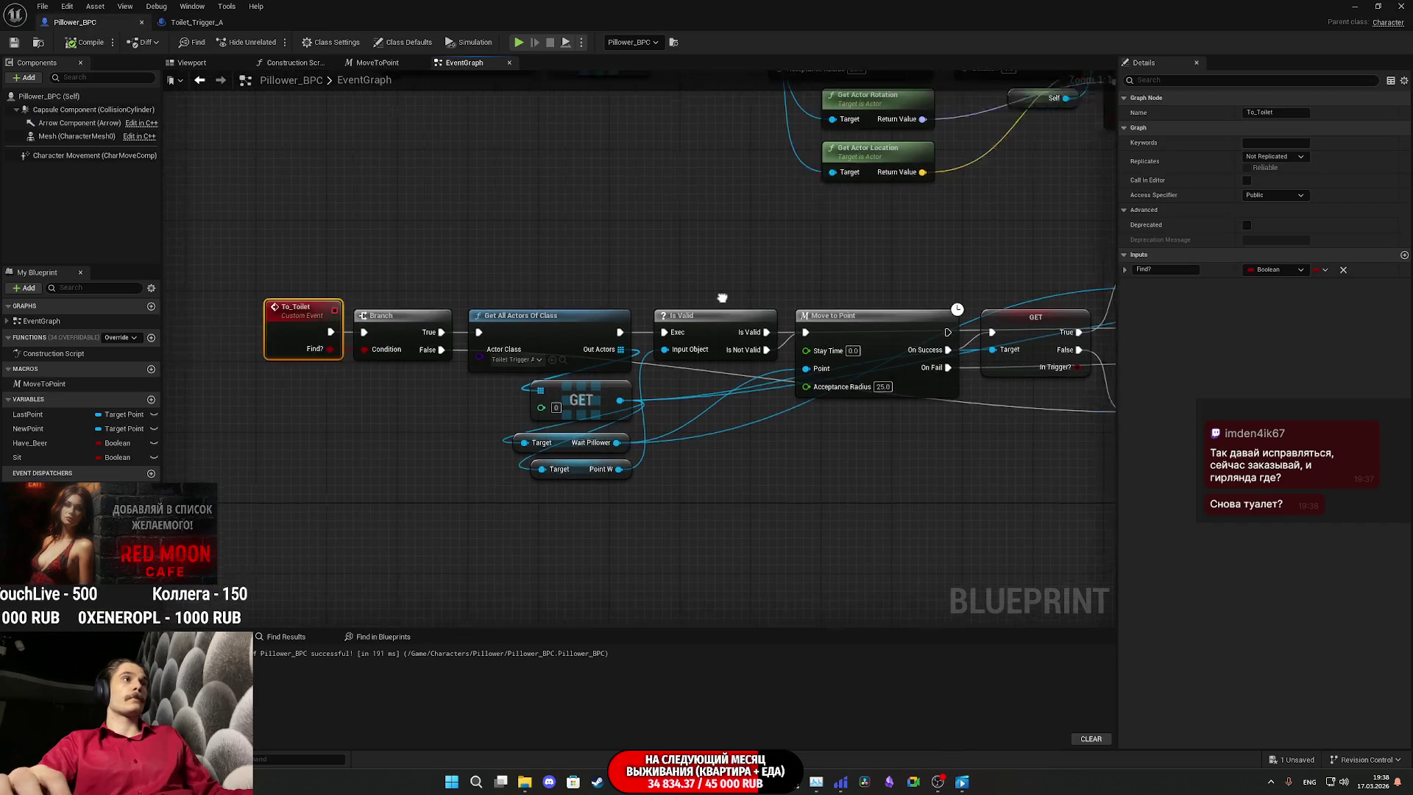
pyautogui.click(185, 23)
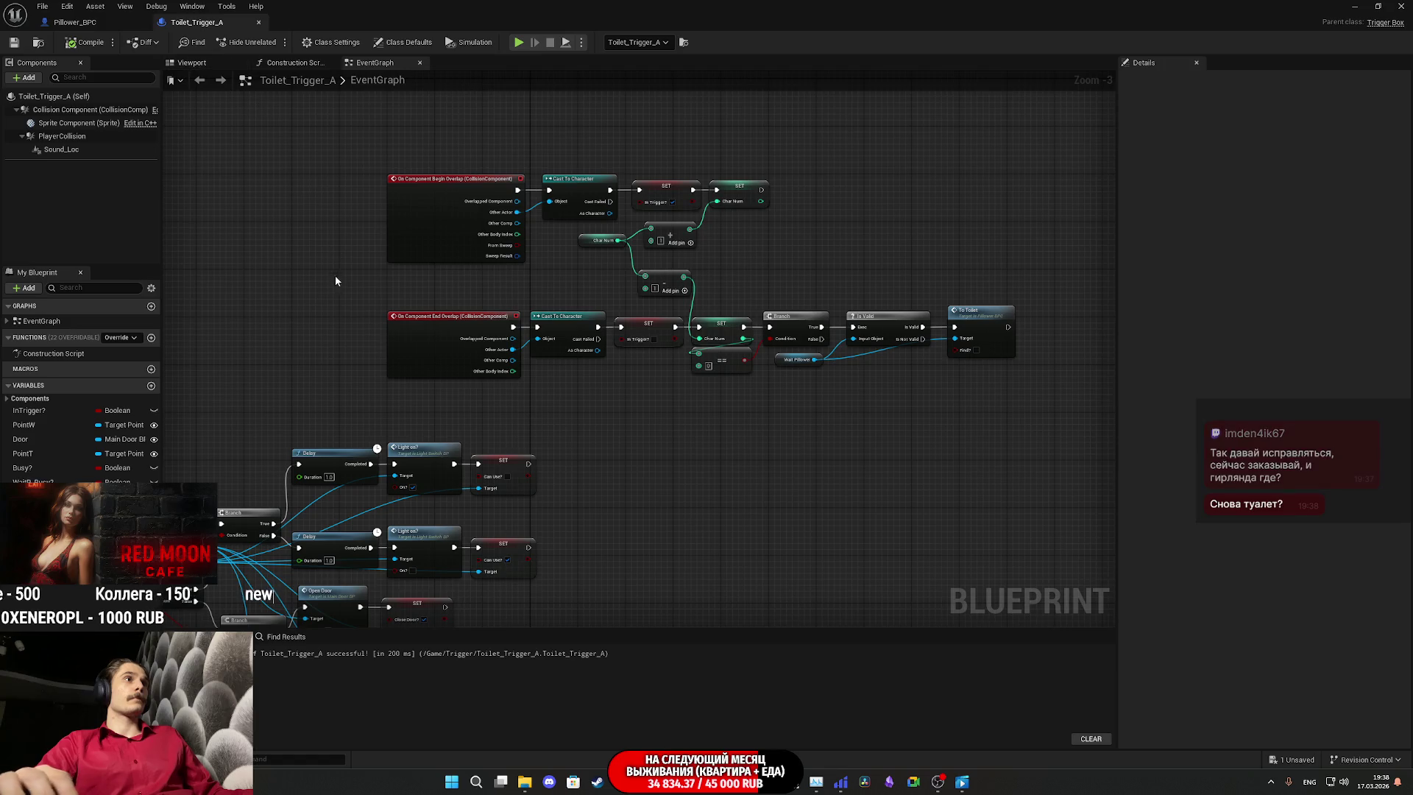
pyautogui.click(75, 22)
pyautogui.scroll(-4, 417, 368)
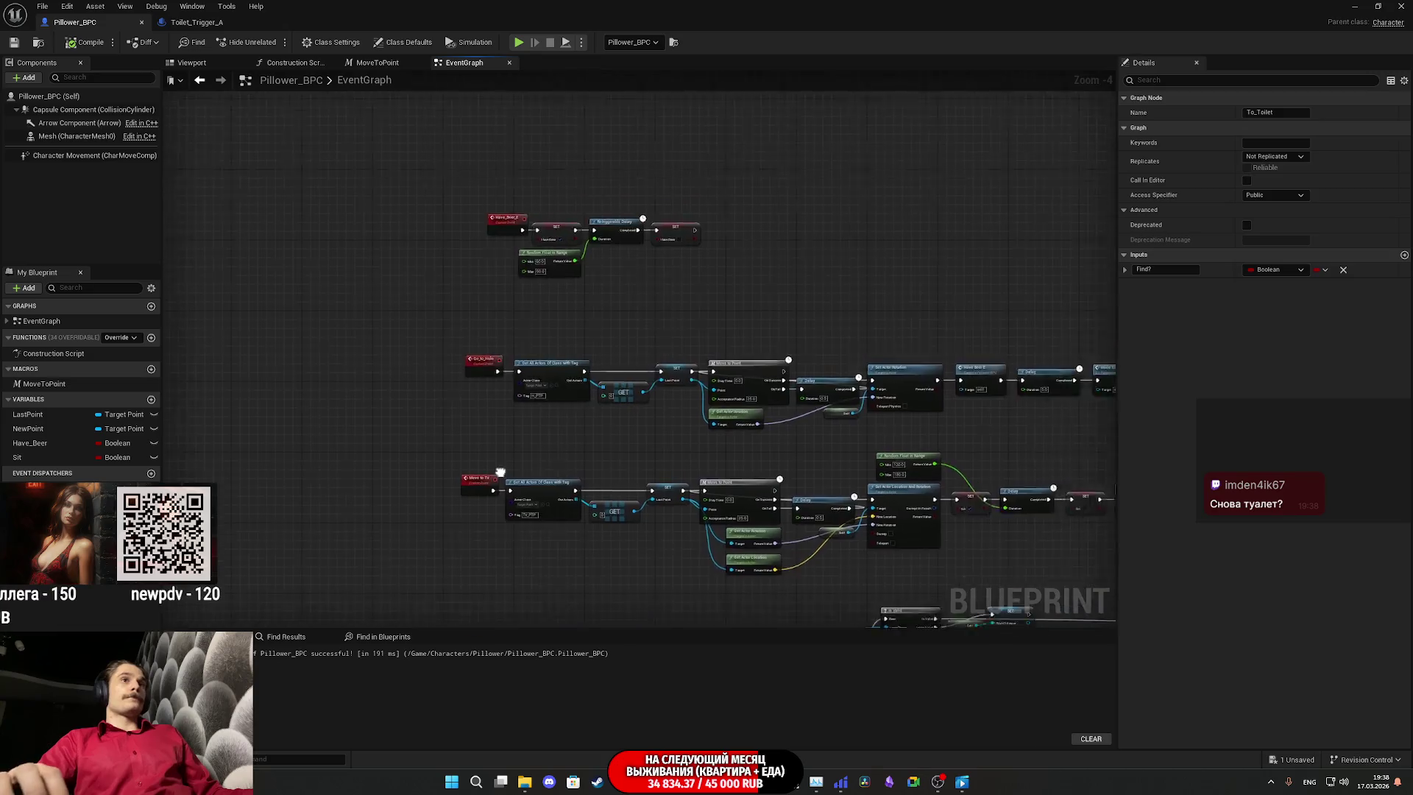
pyautogui.scroll(-5, 498, 396)
pyautogui.scroll(9, 542, 377)
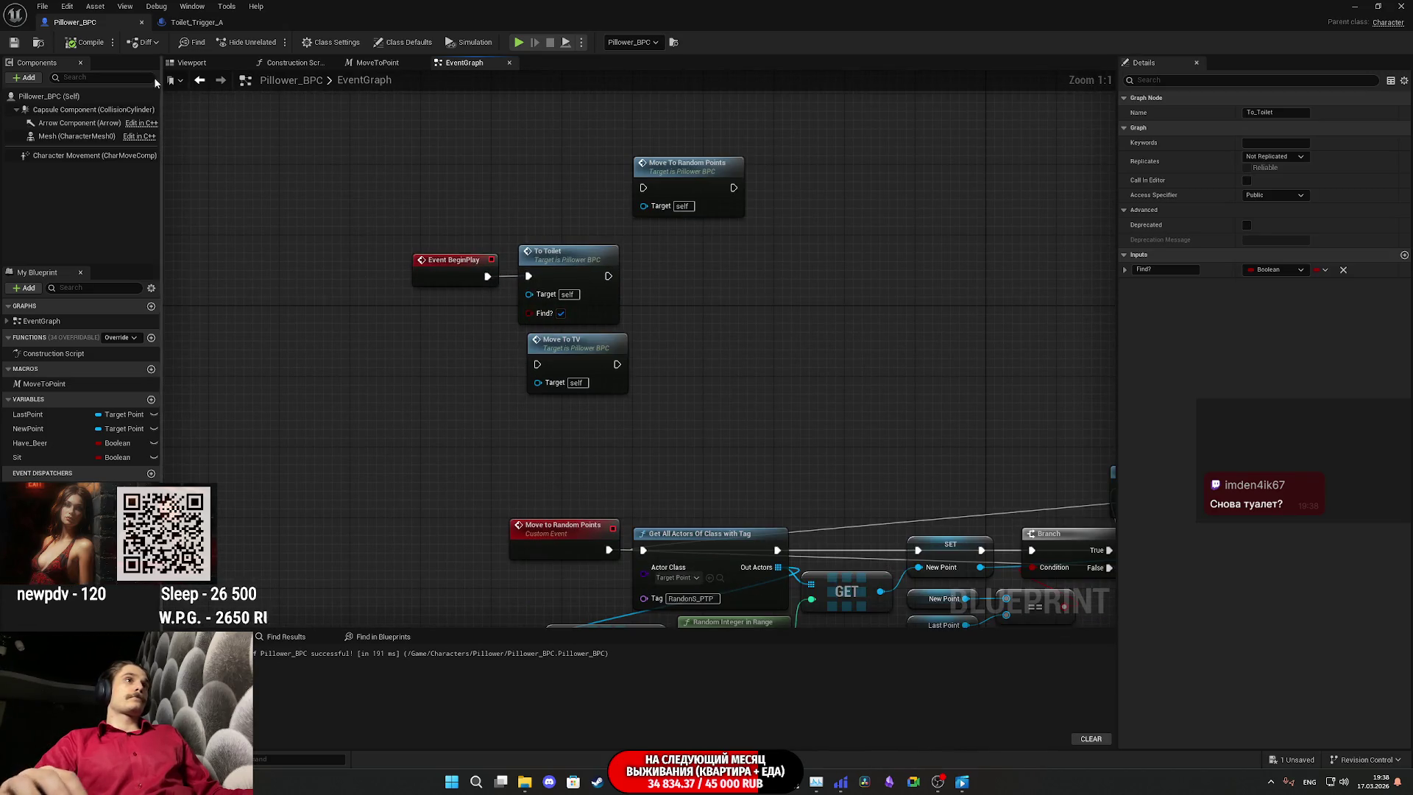
pyautogui.scroll(-5, 861, 360)
pyautogui.scroll(5, 357, 401)
# Step: Connect Is Valid to Move to Point's execution input, then minimize the Blueprint editor
pyautogui.moveTo(444, 369)
pyautogui.mouseDown()
pyautogui.moveTo(484, 449)
pyautogui.moveTo(468, 449)
pyautogui.moveTo(619, 382)
pyautogui.moveTo(494, 401)
pyautogui.mouseUp()
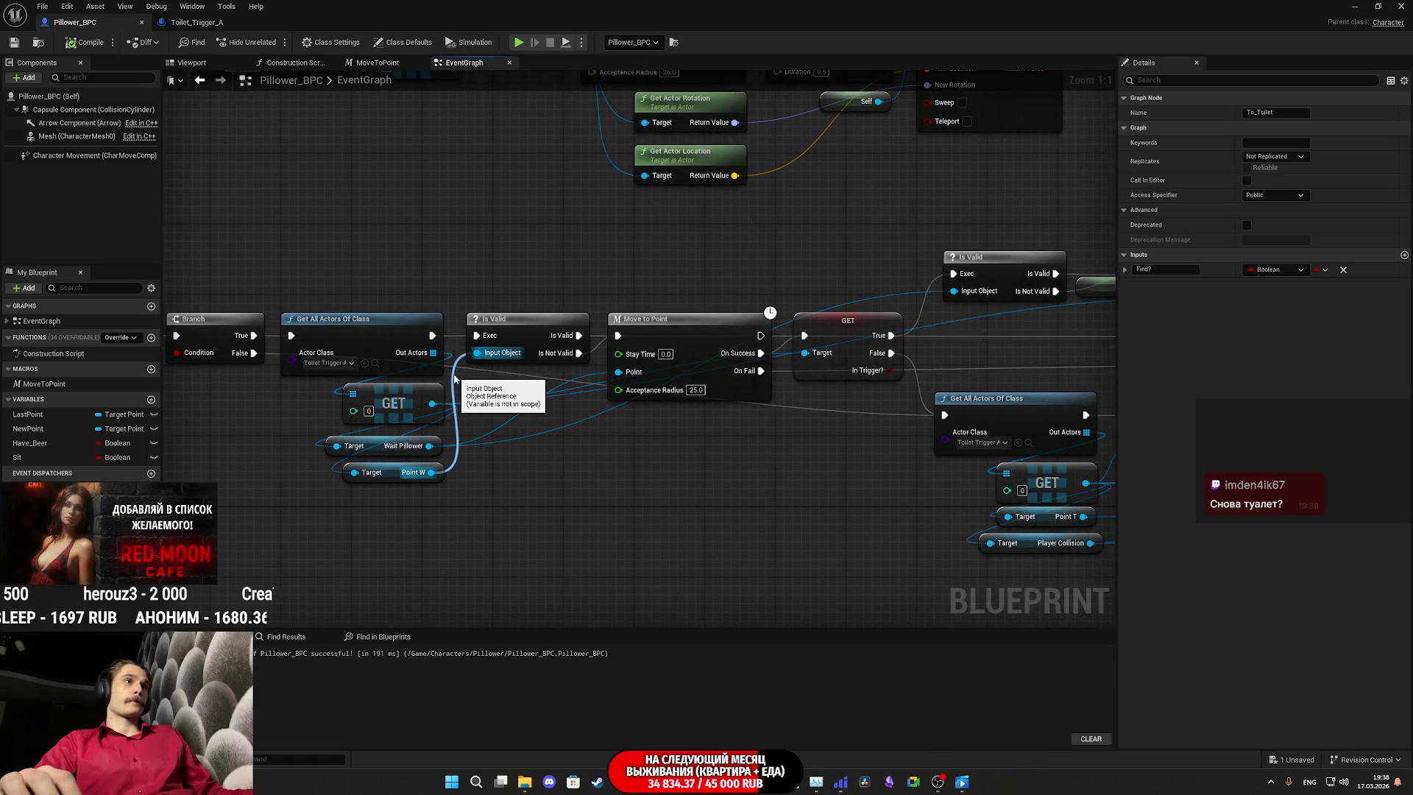
pyautogui.moveTo(596, 351); pyautogui.dragTo(619, 335)
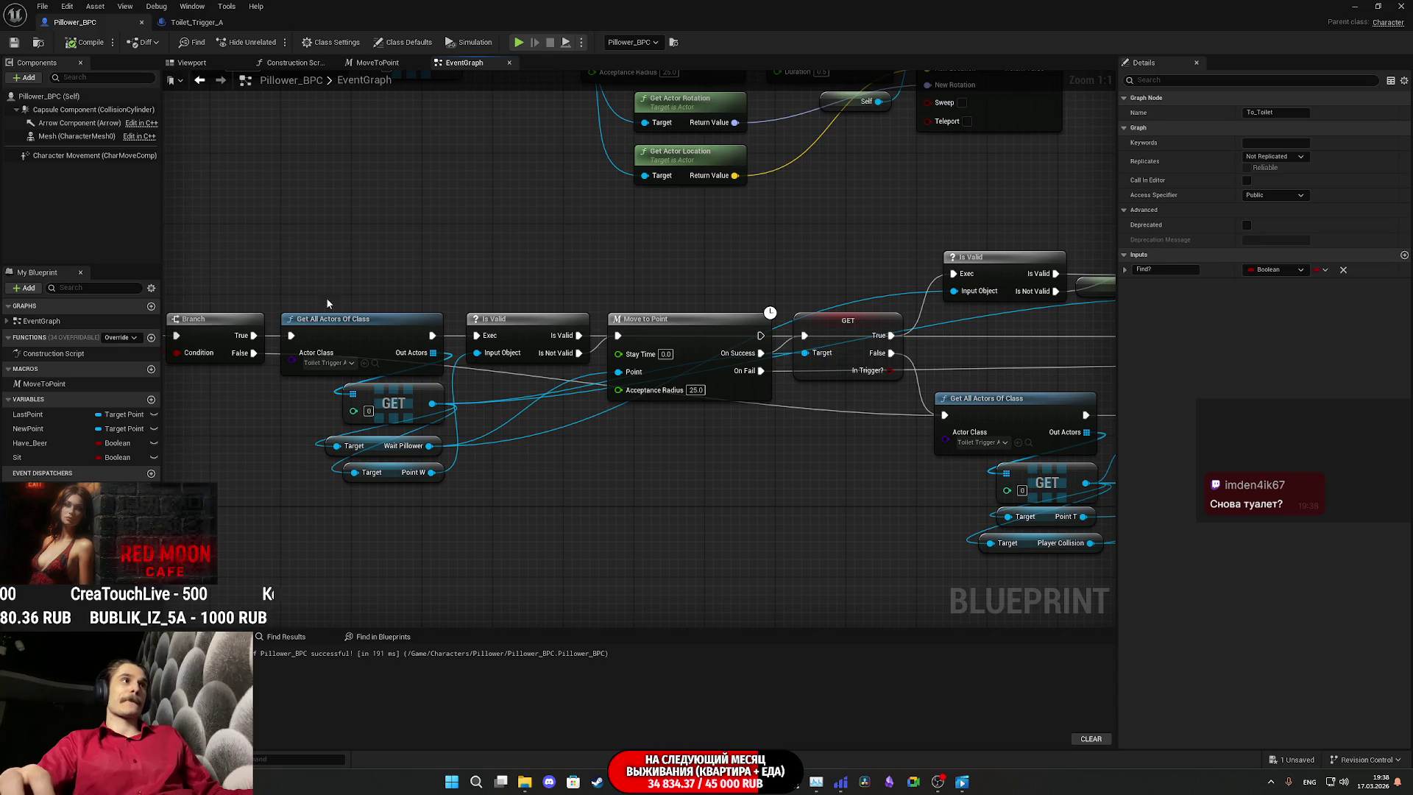
pyautogui.moveTo(326, 297); pyautogui.dragTo(415, 333)
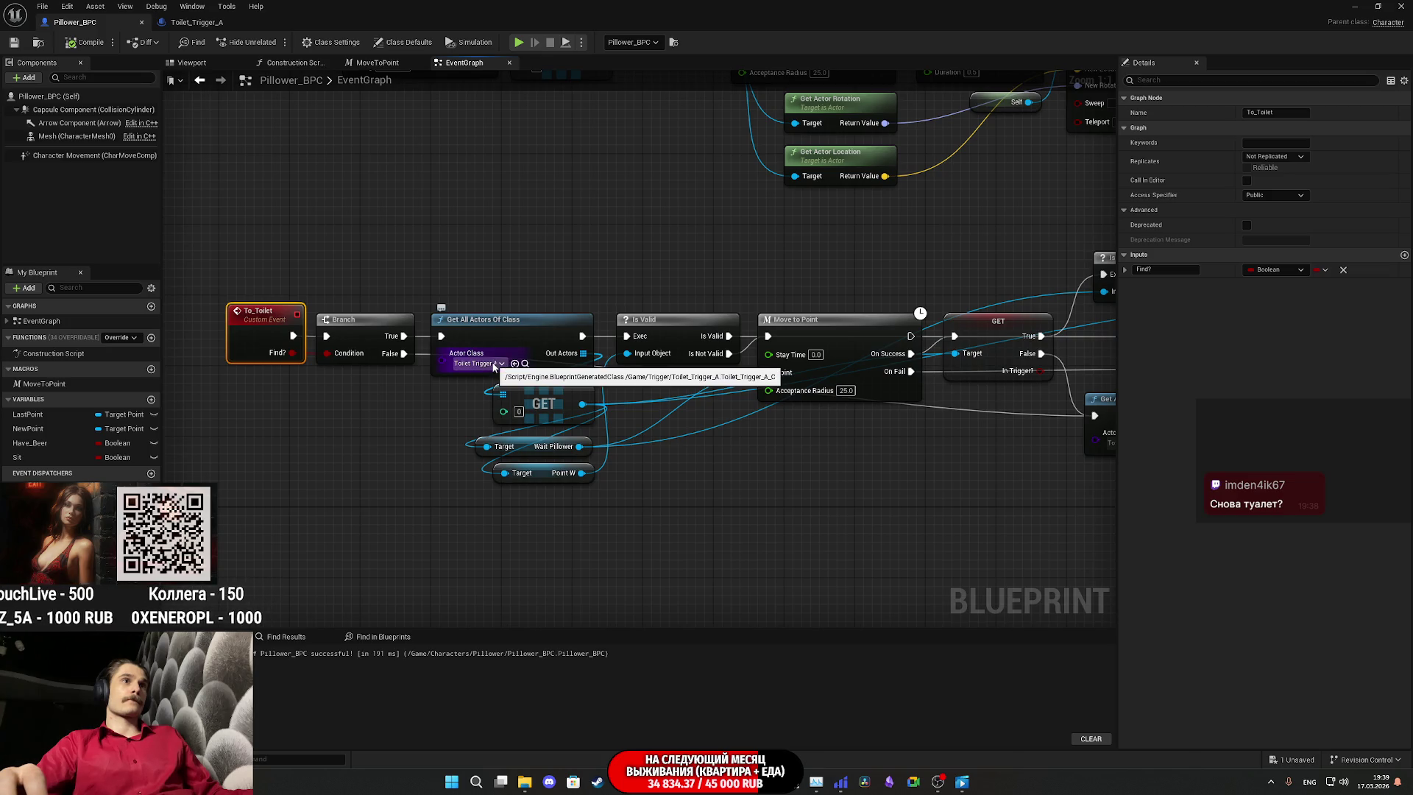
pyautogui.click(1365, 6)
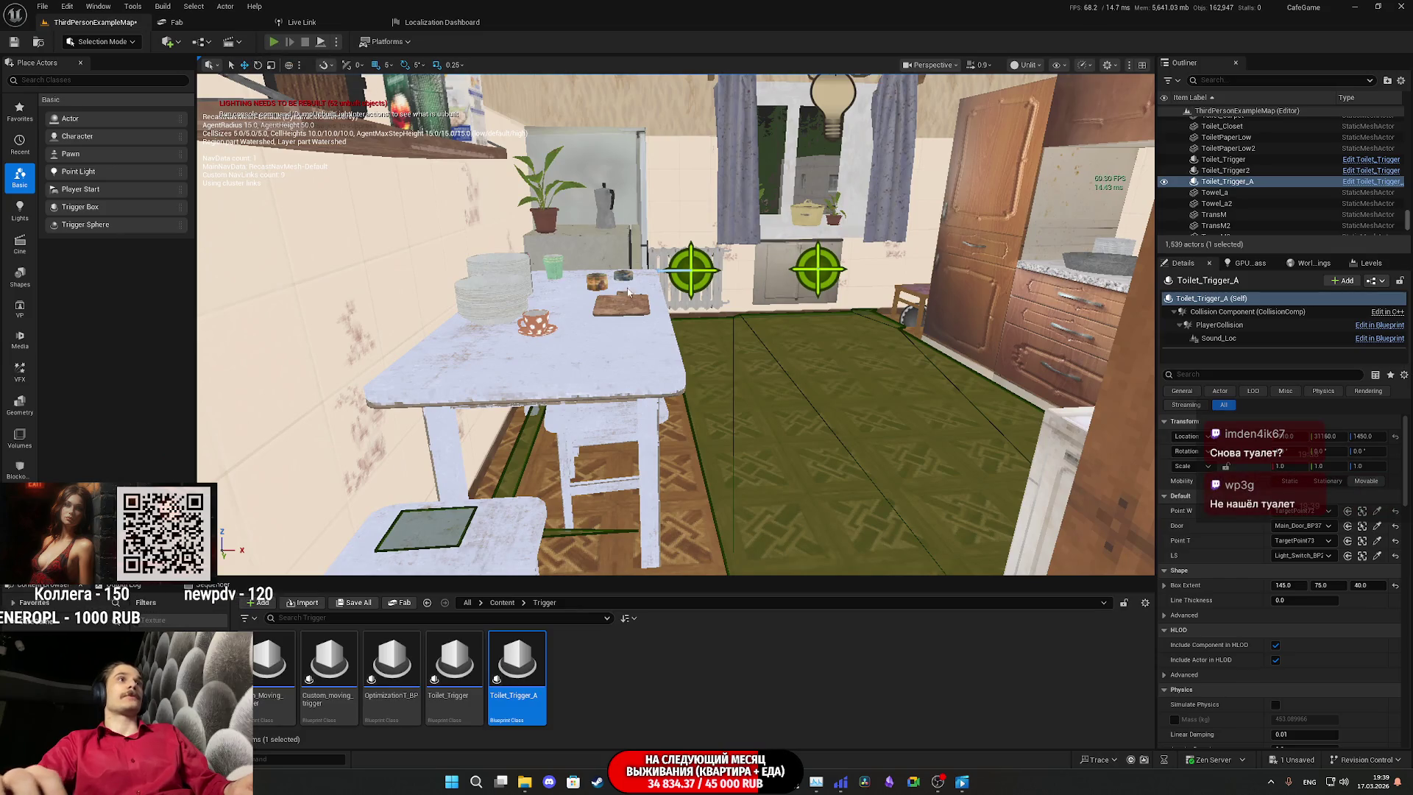
# Step: Playtest the apartment, then eject with F8 and fly the camera down the hallway to the toilet door
pyautogui.hotkey('alt', 'p')
pyautogui.press('F11')
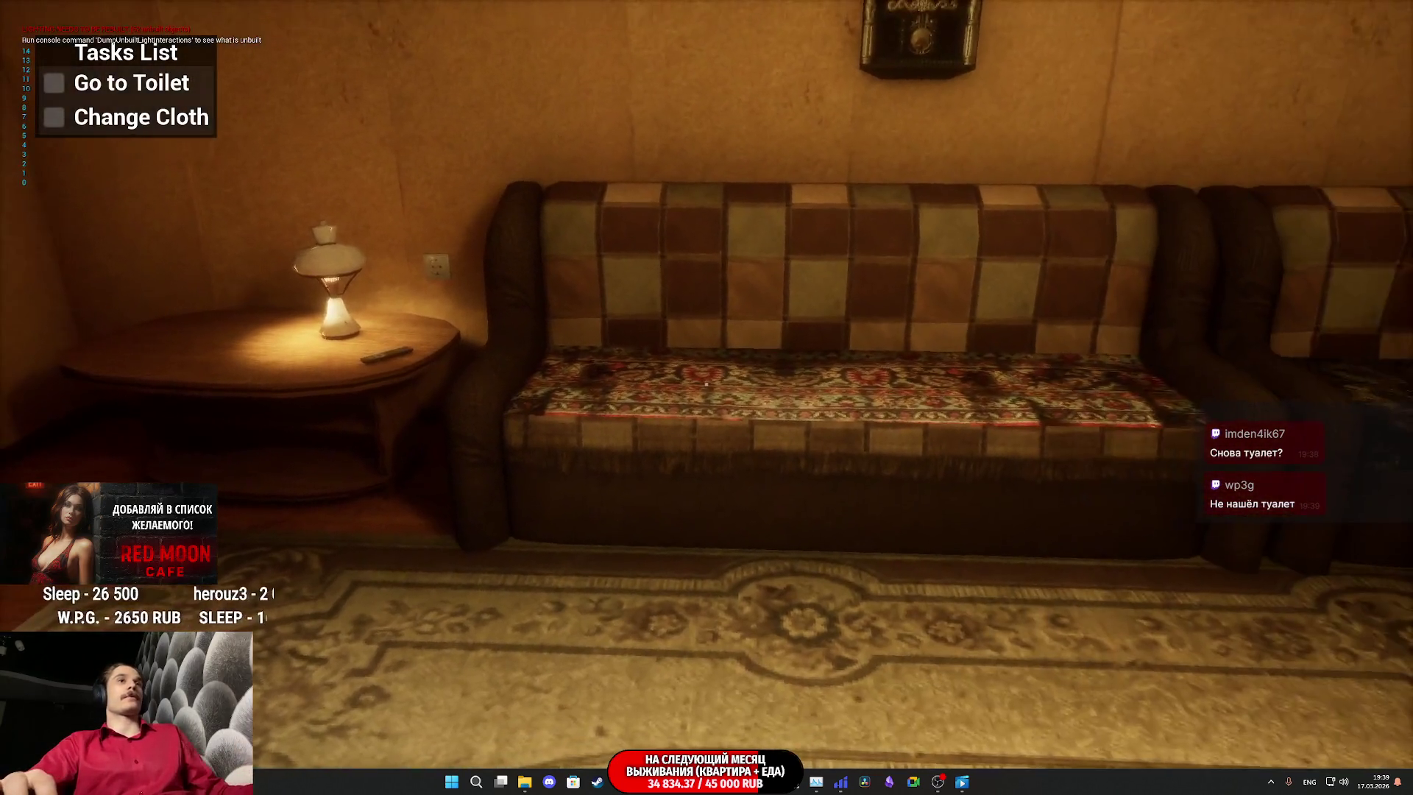
pyautogui.press('F8')
pyautogui.press('w')
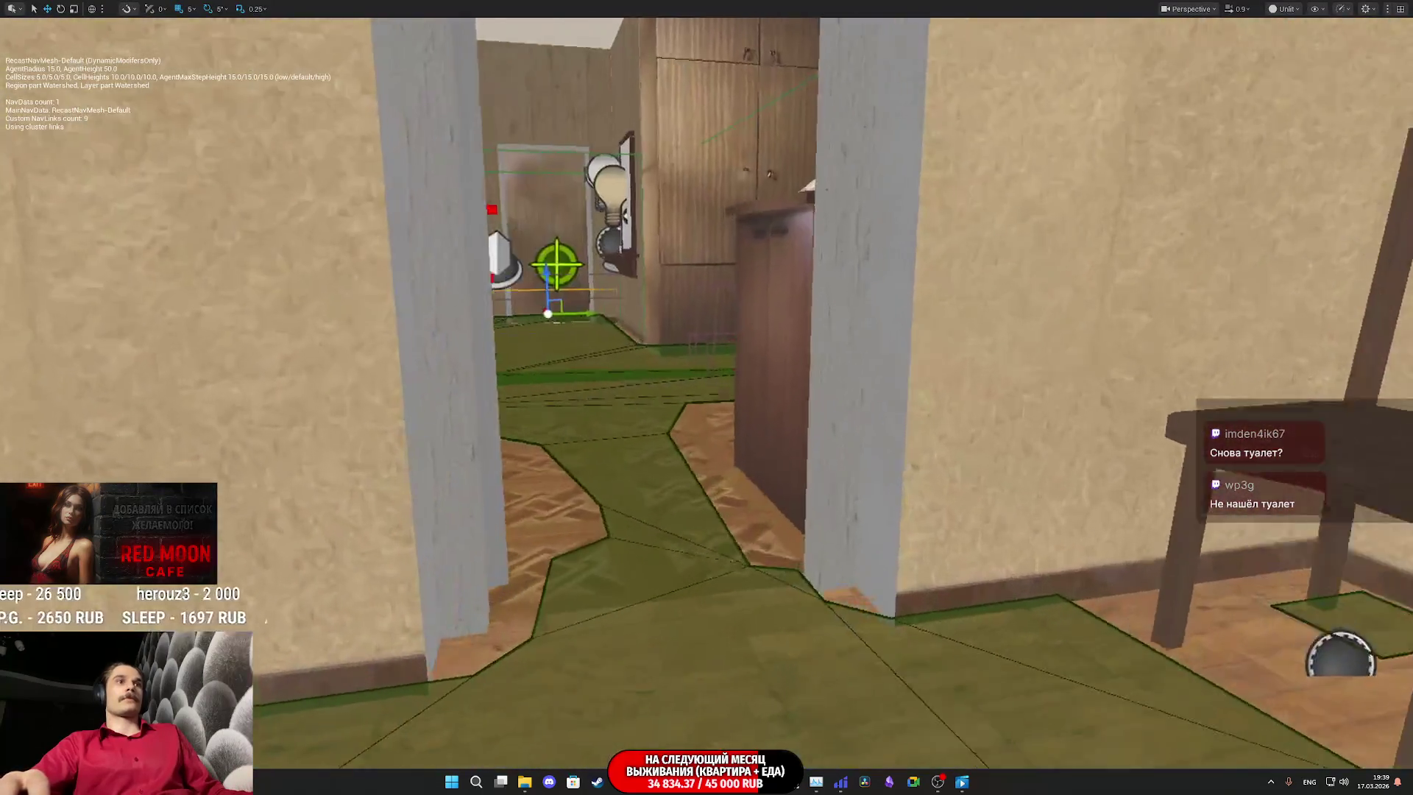
pyautogui.press('w')
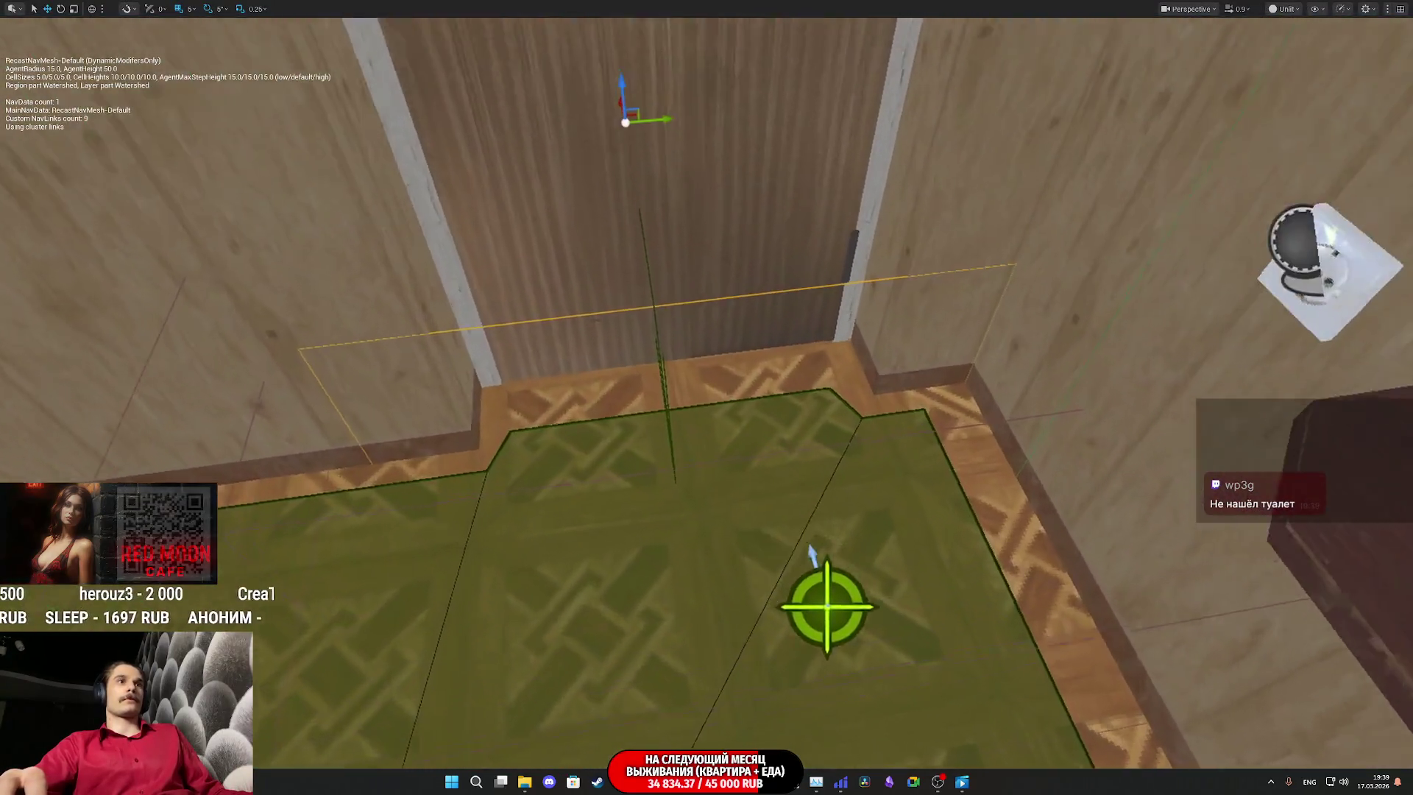
pyautogui.press('e')
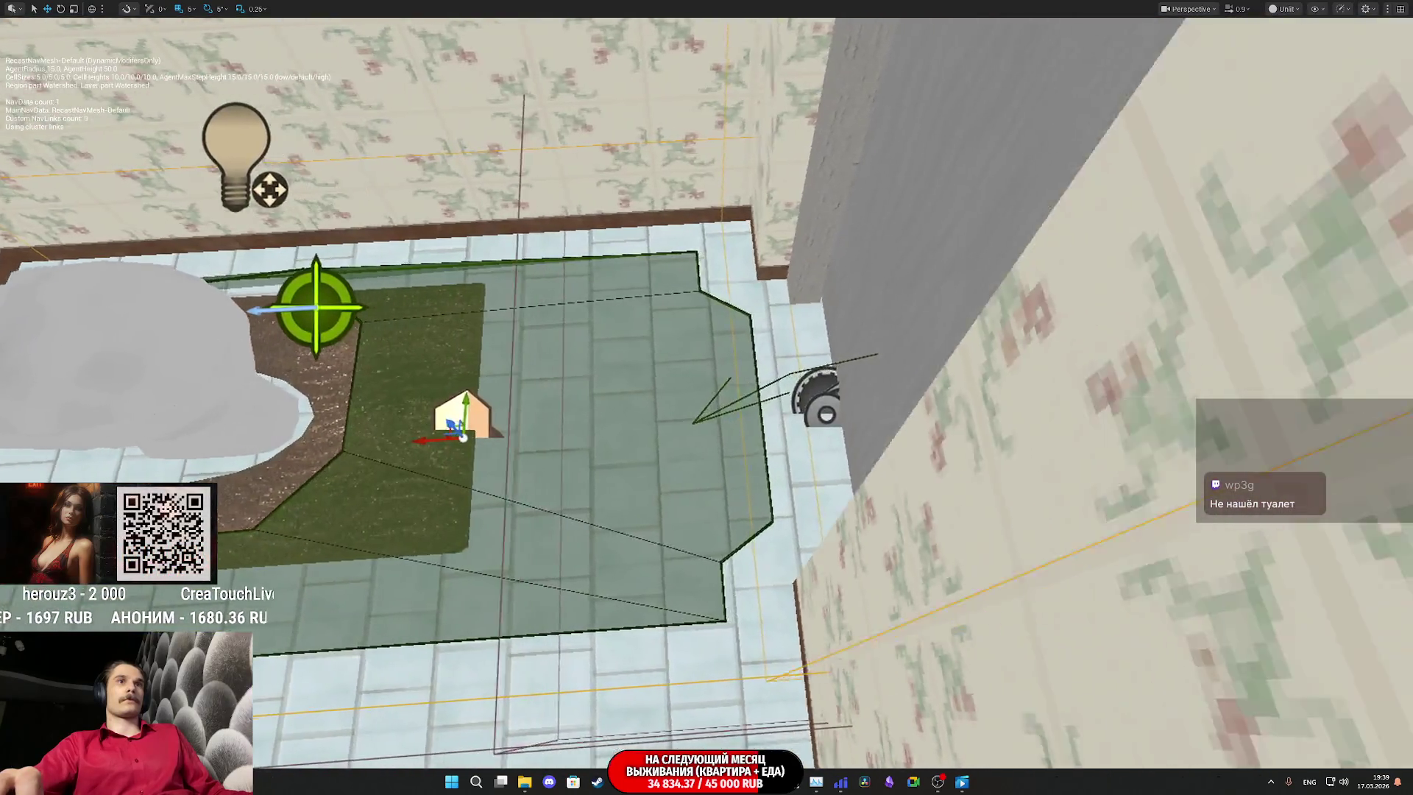
pyautogui.press('q')
pyautogui.press('e')
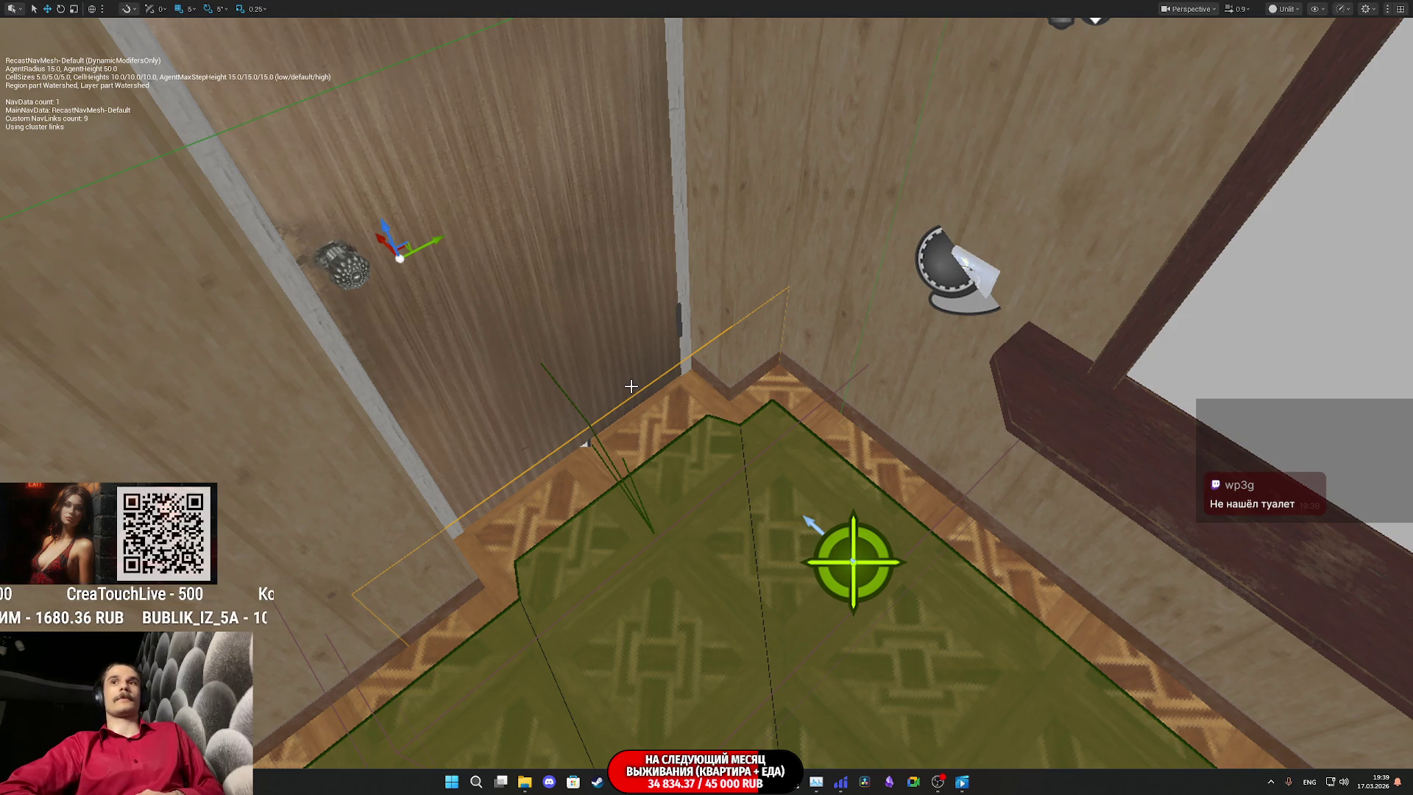
pyautogui.press('F11')
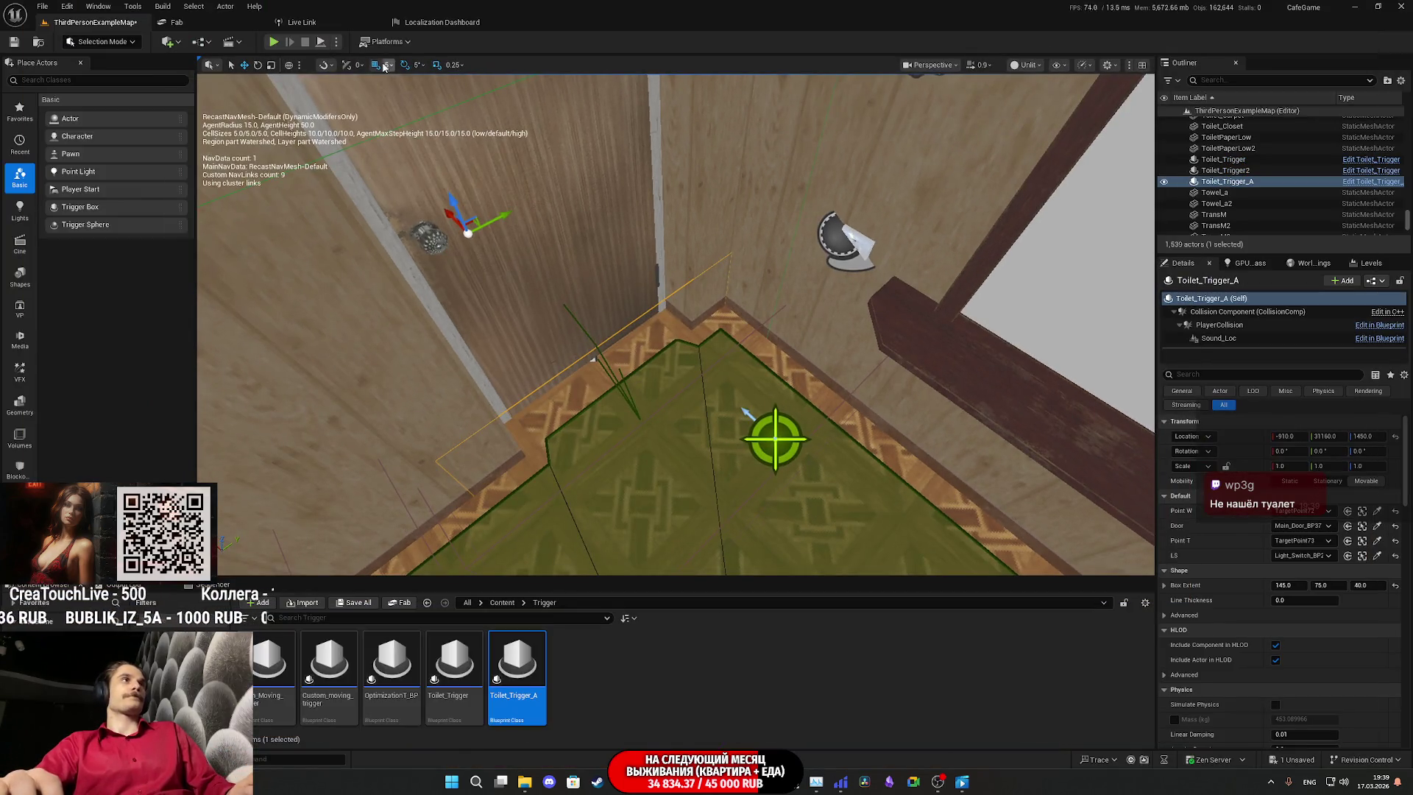
# Step: Build Paths for navigation, save ThirdPersonExampleMap, and launch a new playtest with Alt+P
pyautogui.click(157, 8)
pyautogui.click(228, 258)
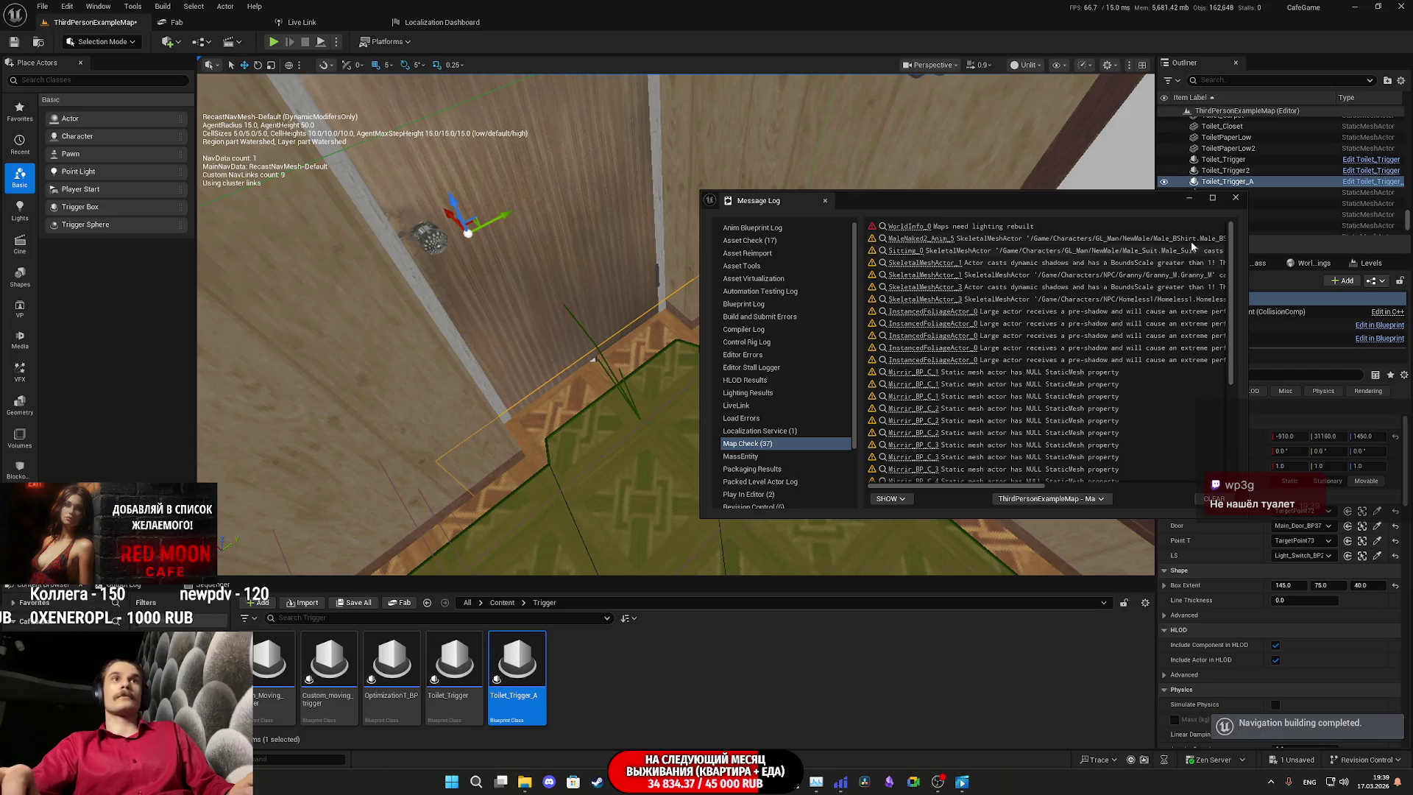
pyautogui.click(1236, 198)
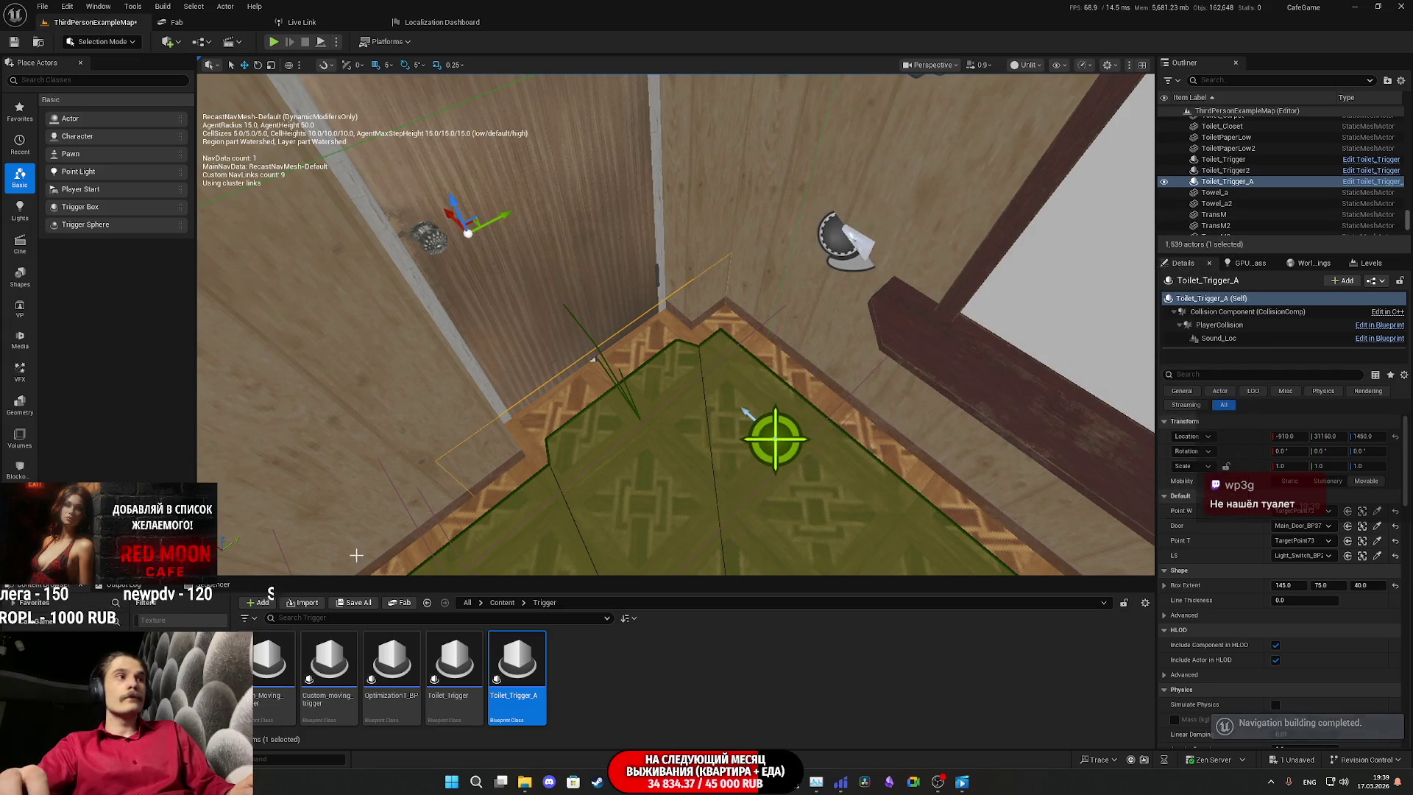
pyautogui.click(354, 605)
pyautogui.click(786, 516)
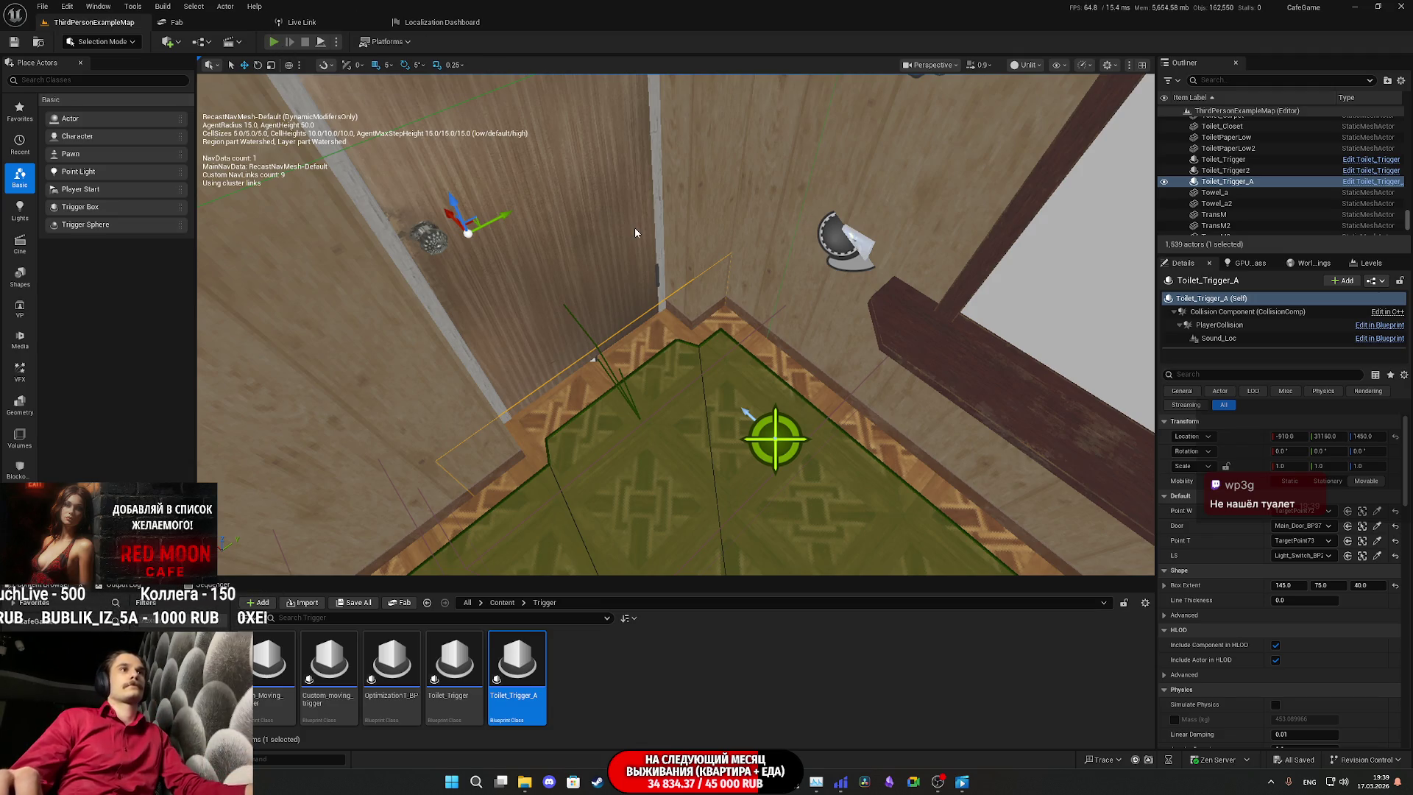
pyautogui.hotkey('alt', 'p')
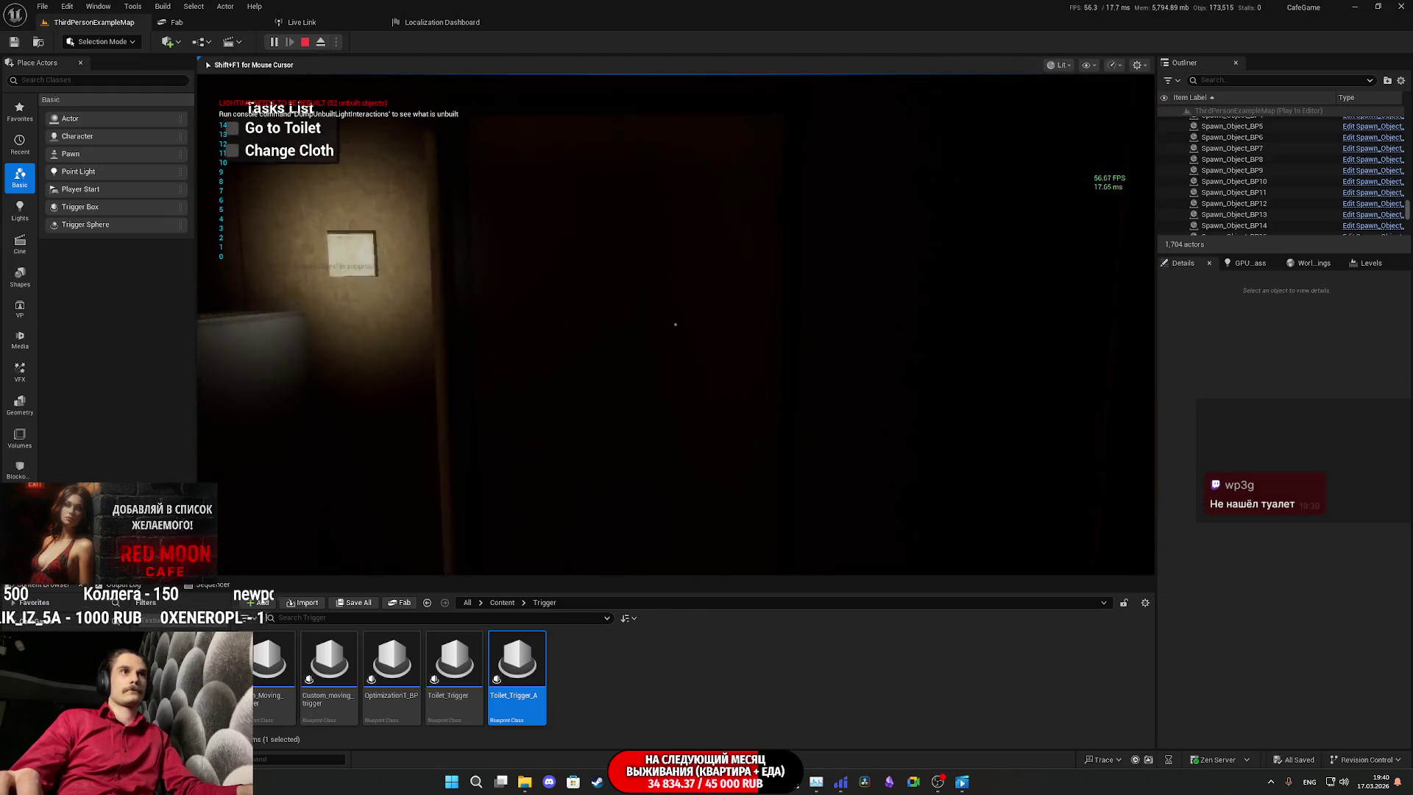
# Step: Stop the playtest, frame Toilet_Trigger_A, and select TargetPoint72 beside the bathroom door
pyautogui.press('Escape')
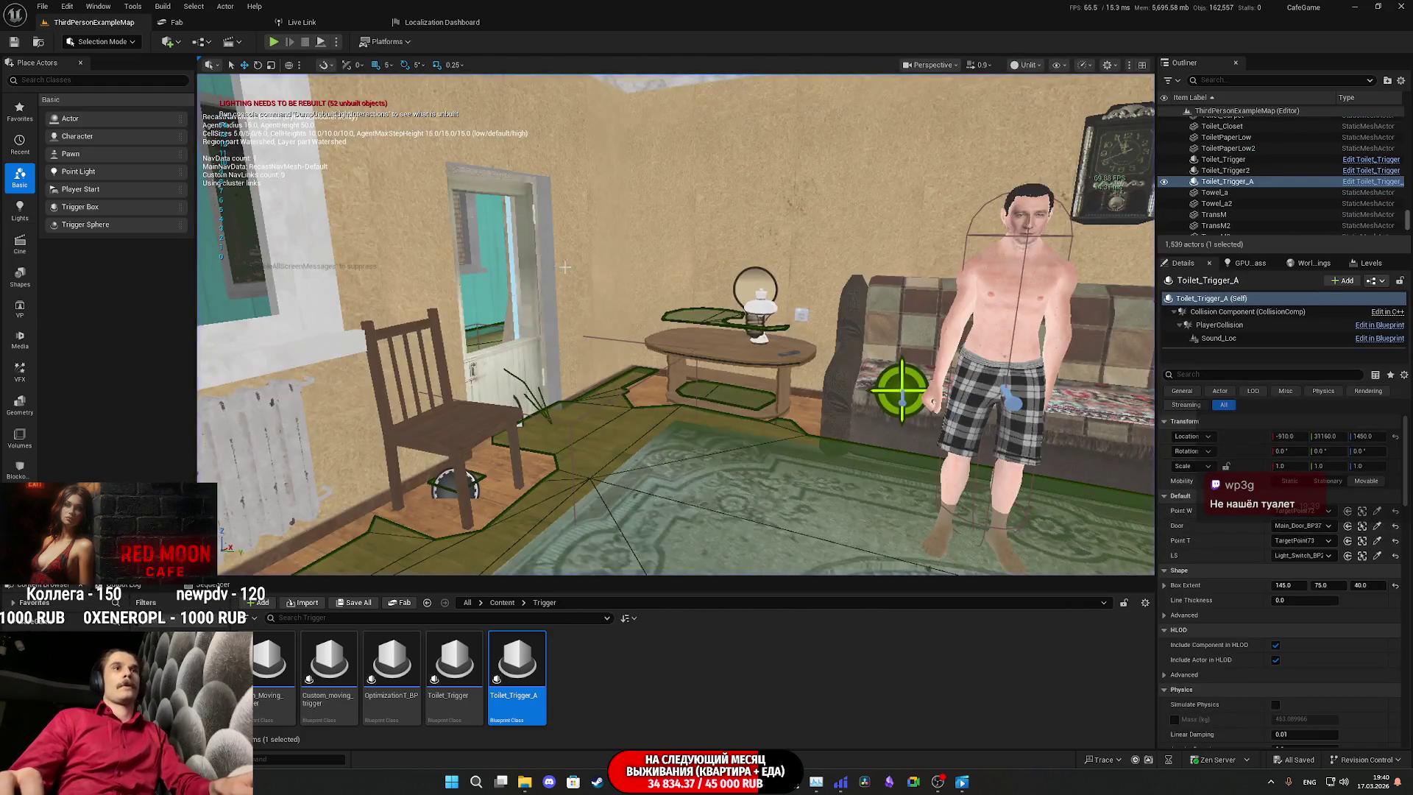
pyautogui.press('F11')
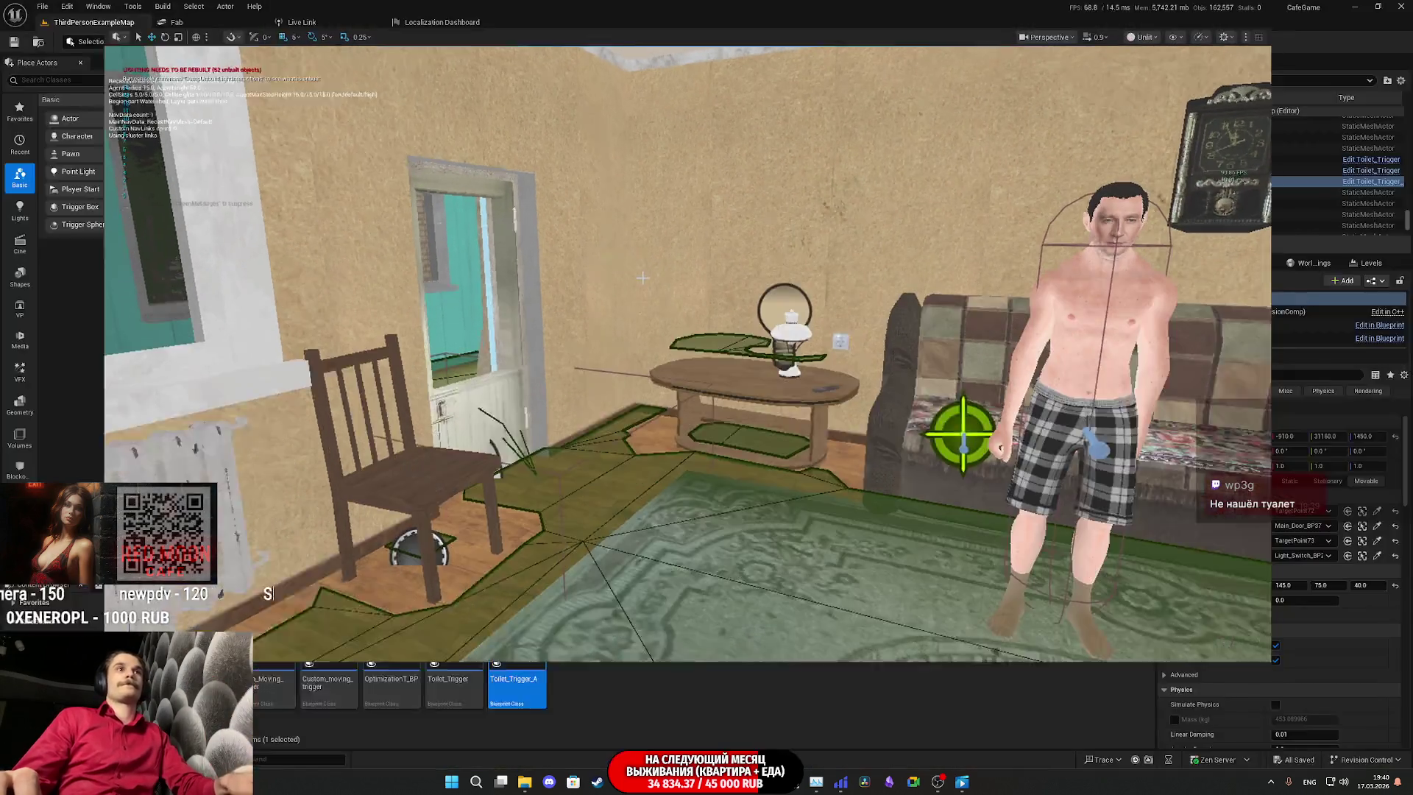
pyautogui.press('f')
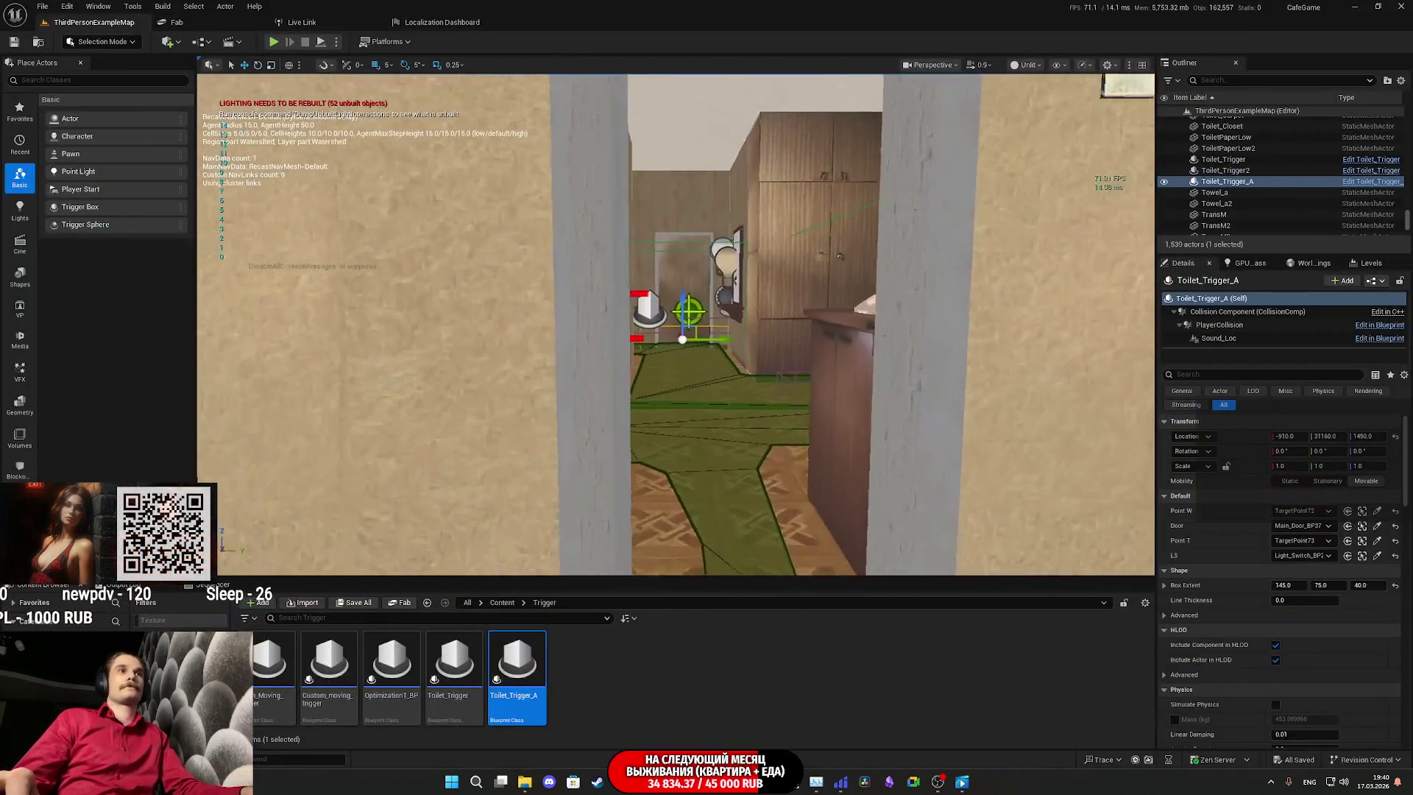
pyautogui.scroll(10, 1140, 213)
pyautogui.moveTo(1140, 212); pyautogui.dragTo(1140, 213)
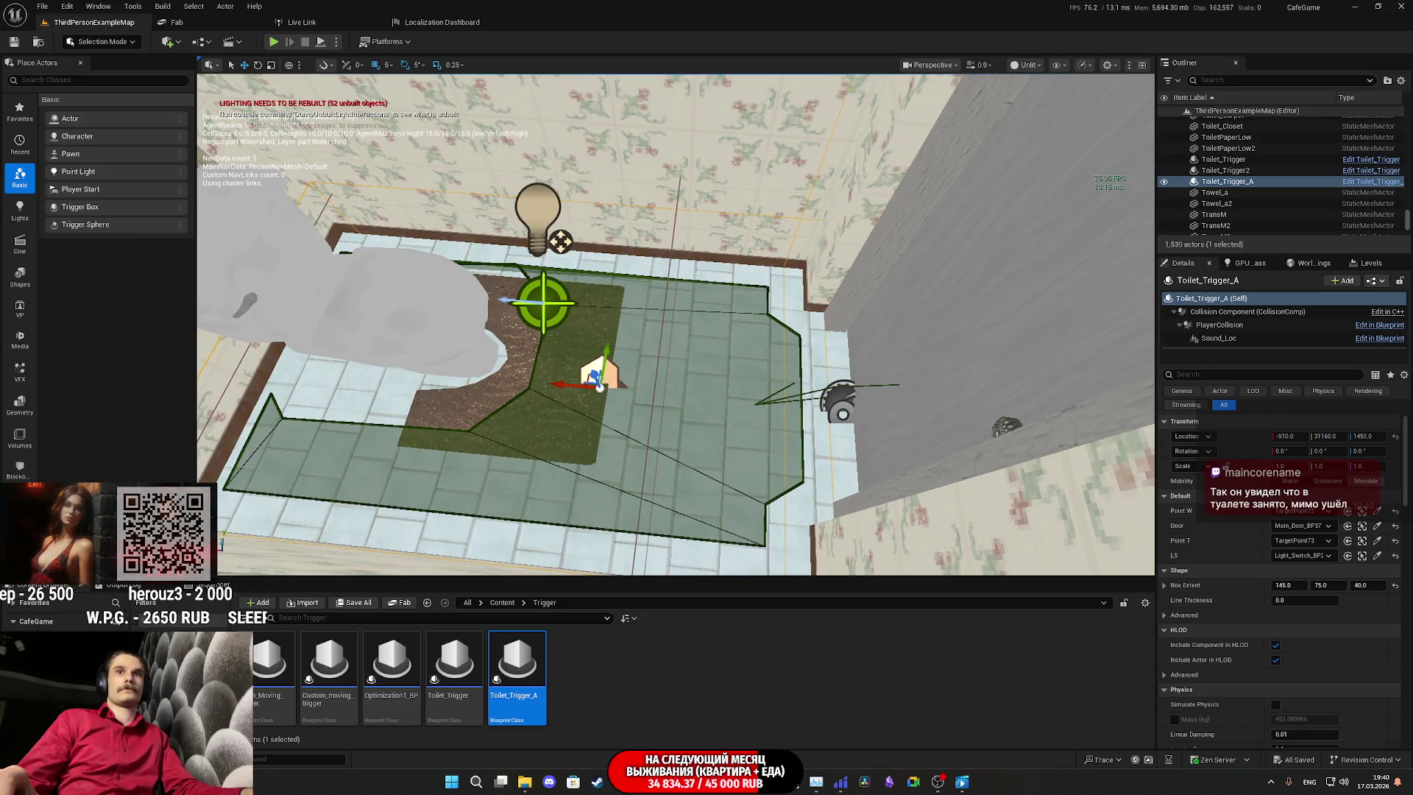
pyautogui.moveTo(693, 330); pyautogui.dragTo(674, 326)
pyautogui.click(730, 365)
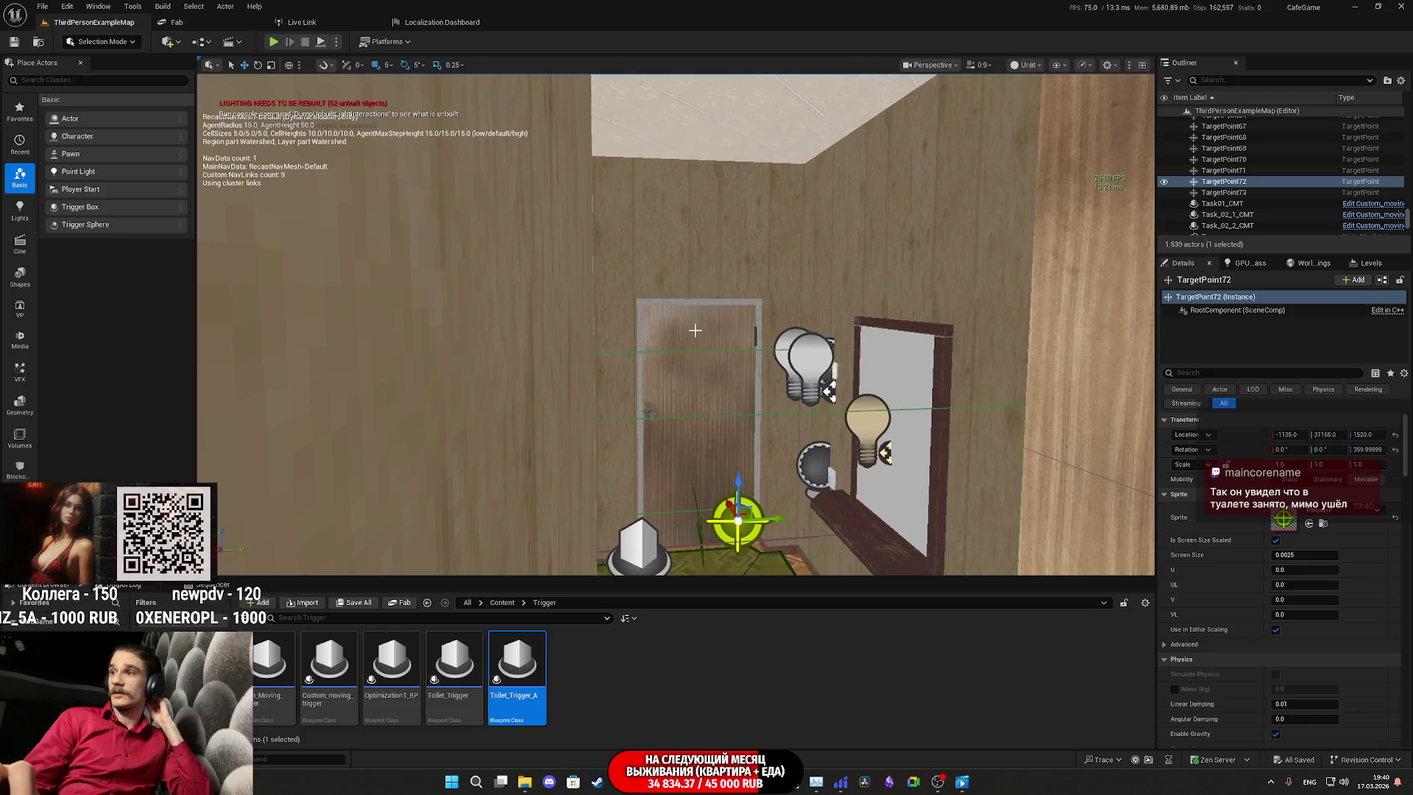
# Step: Open the Toilet_Trigger_A event graph and inspect the Busy? variable
pyautogui.moveTo(669, 781)
pyautogui.click(702, 727)
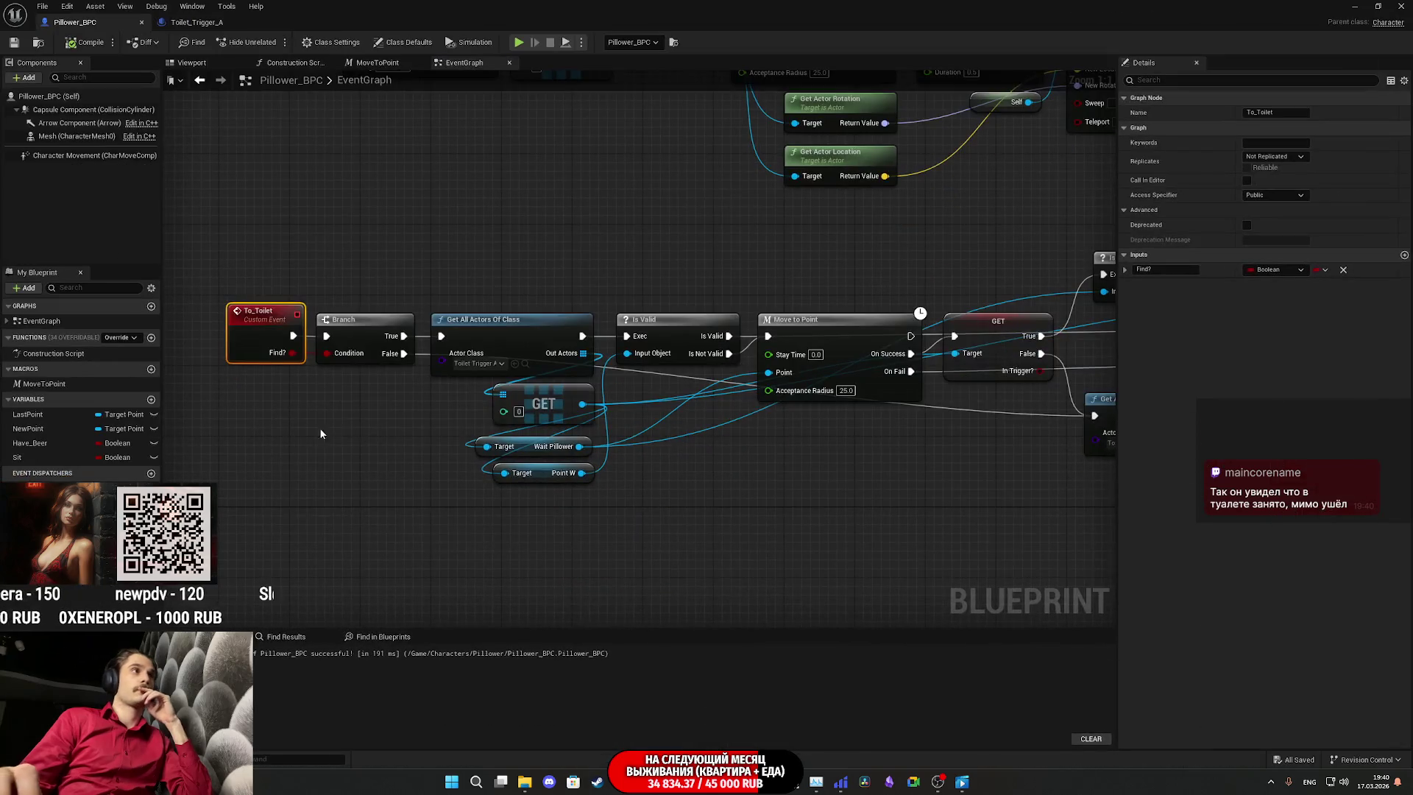
pyautogui.click(195, 22)
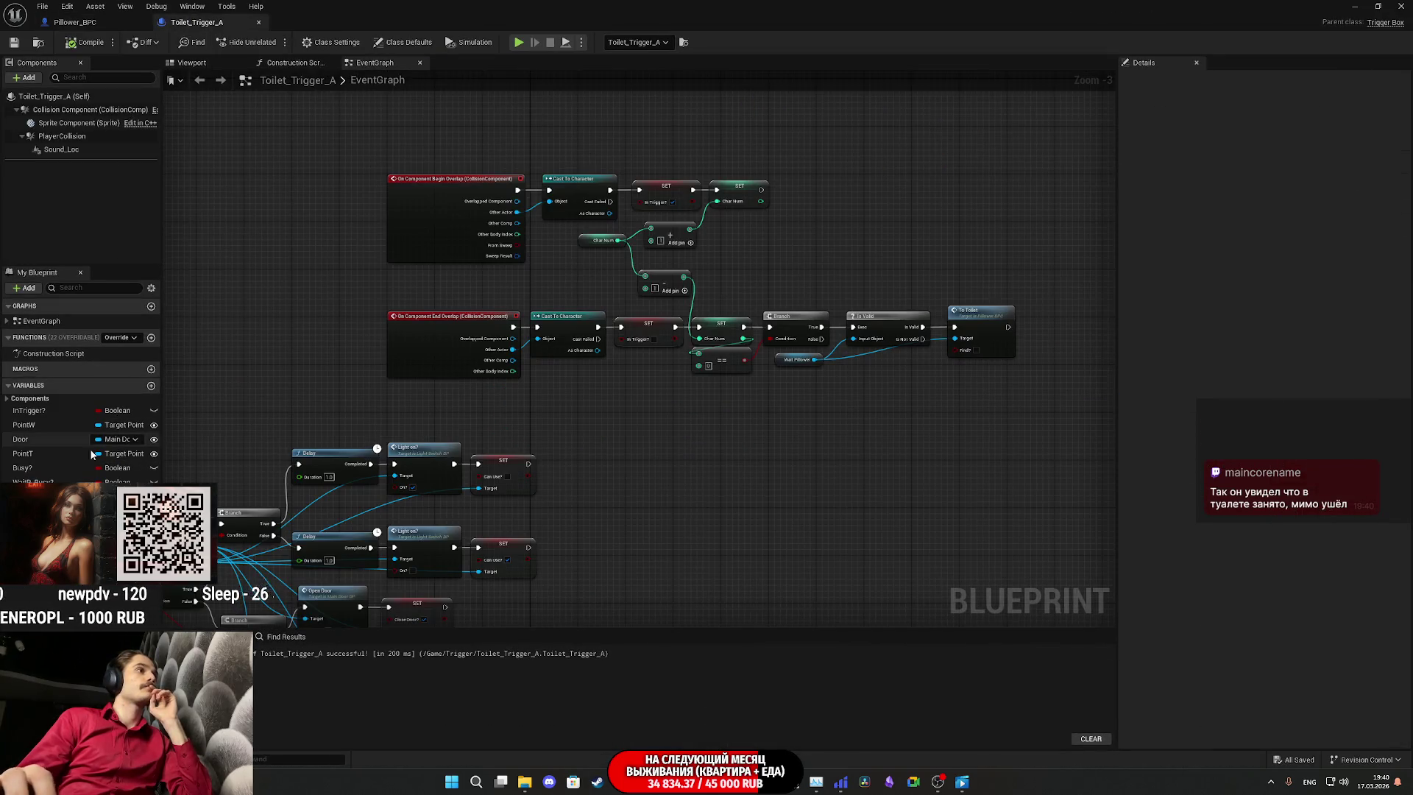
pyautogui.click(33, 468)
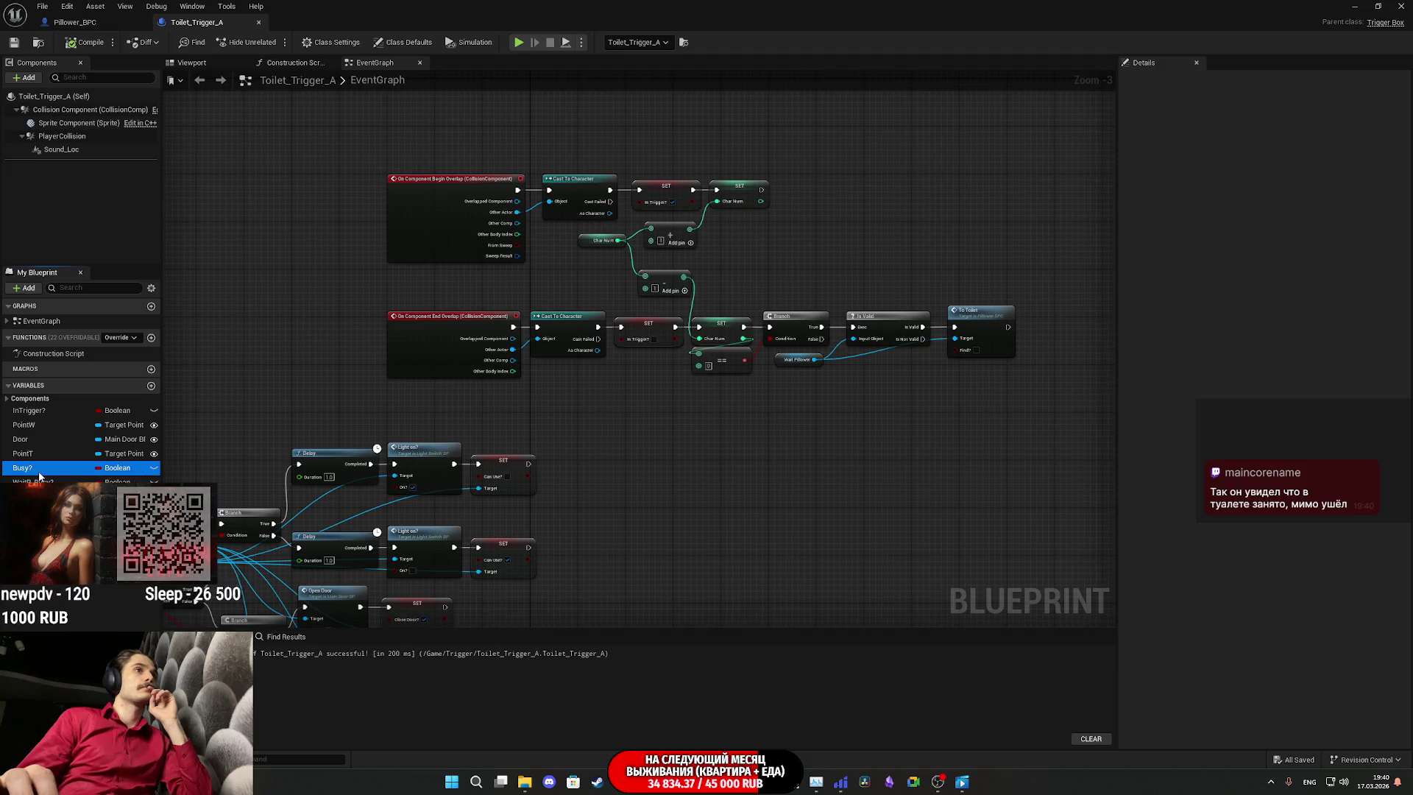
pyautogui.moveTo(475, 468)
pyautogui.mouseDown()
pyautogui.moveTo(789, 302)
pyautogui.moveTo(699, 320)
pyautogui.moveTo(612, 312)
pyautogui.mouseUp()
pyautogui.scroll(-3, 612, 312)
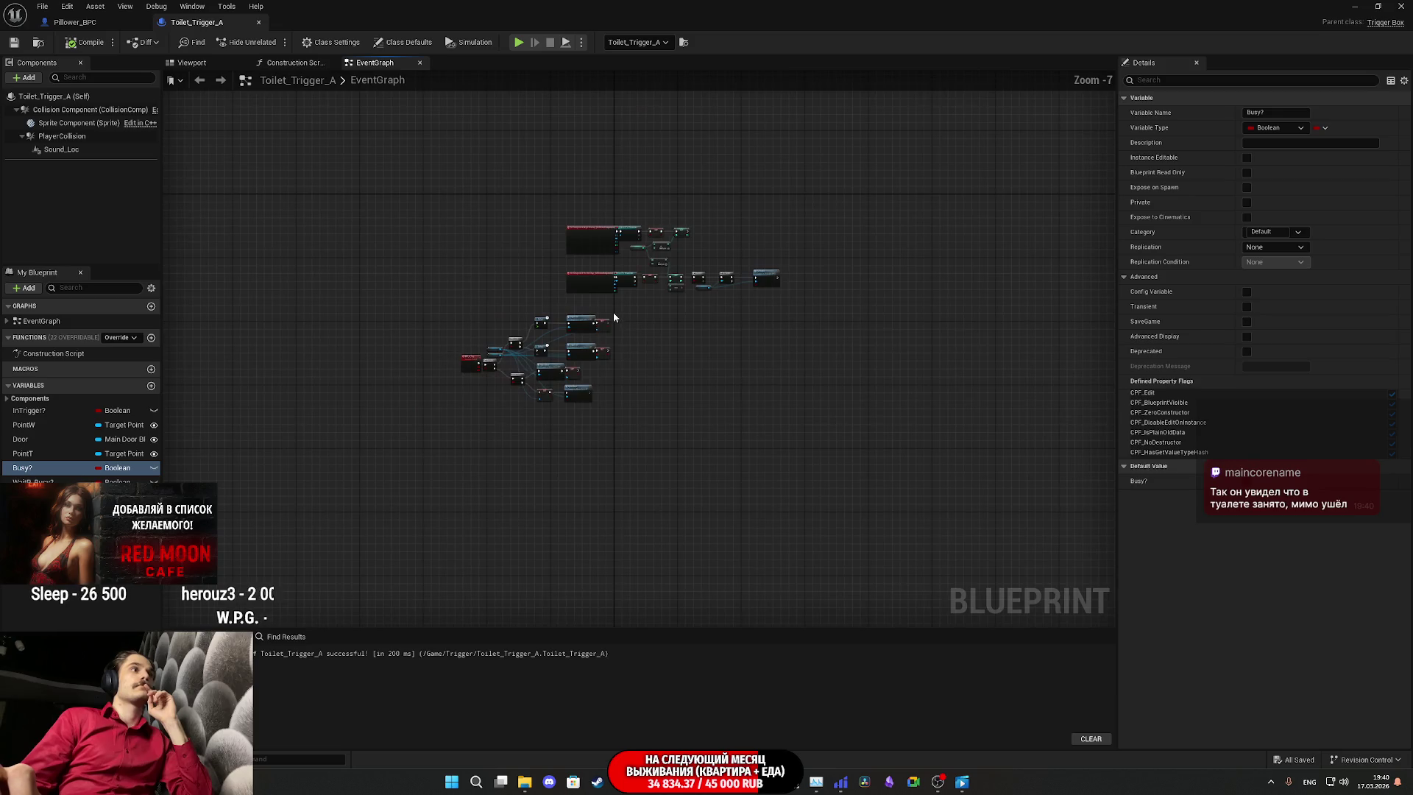
pyautogui.scroll(4, 611, 311)
# Step: Rename the Busy? variable to WaitP_Busy?, then delete it
pyautogui.click(45, 469)
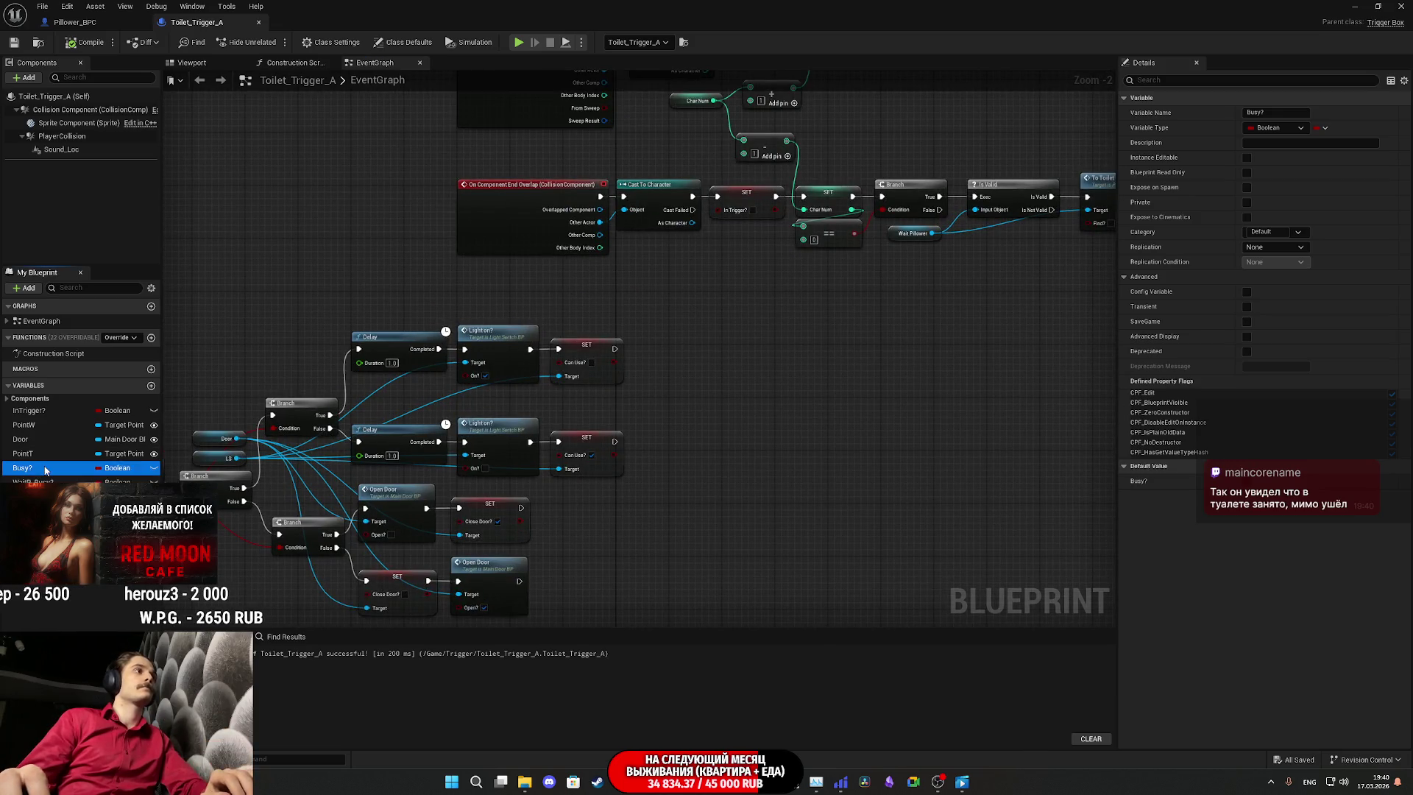
pyautogui.press('Escape')
pyautogui.press('Delete')
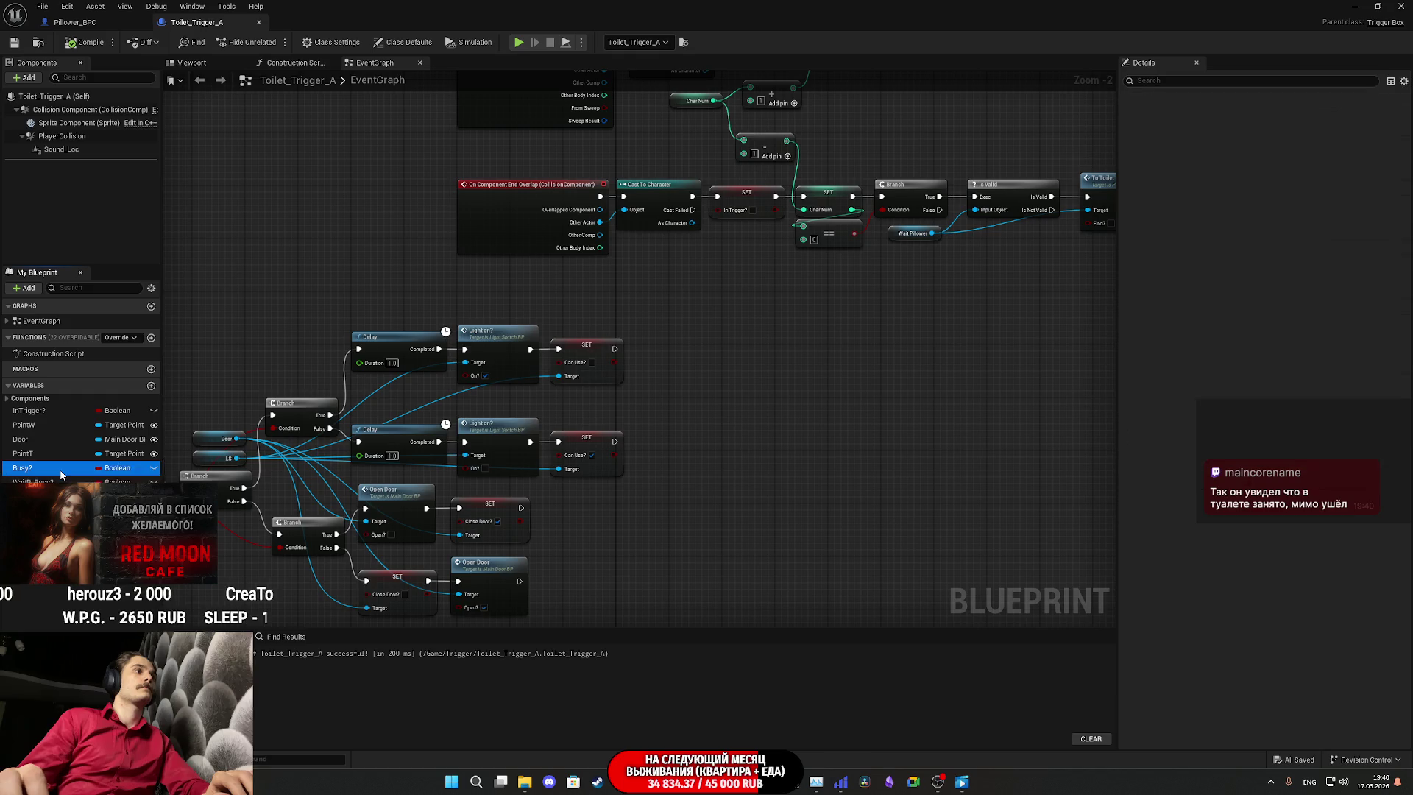
pyautogui.click(62, 469)
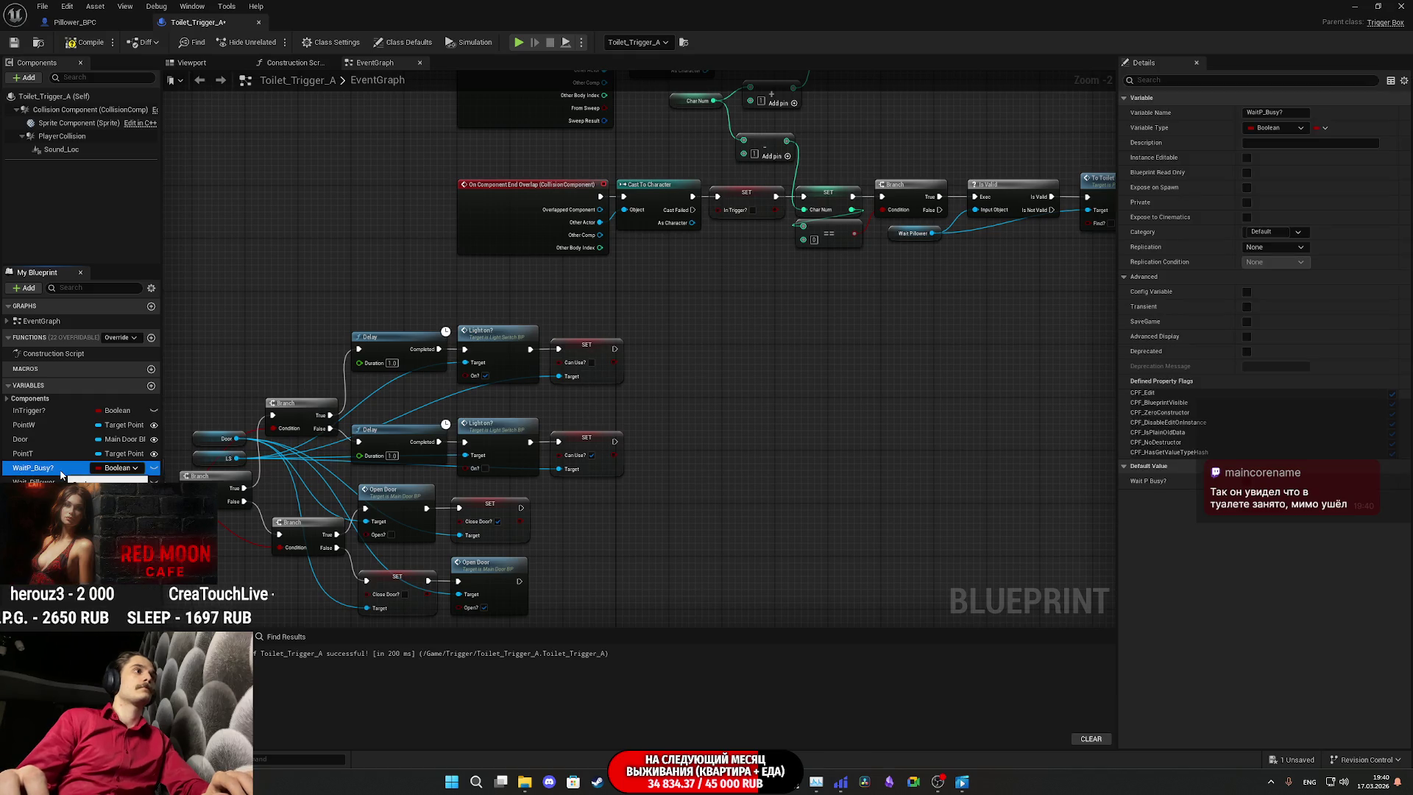
pyautogui.press('Delete')
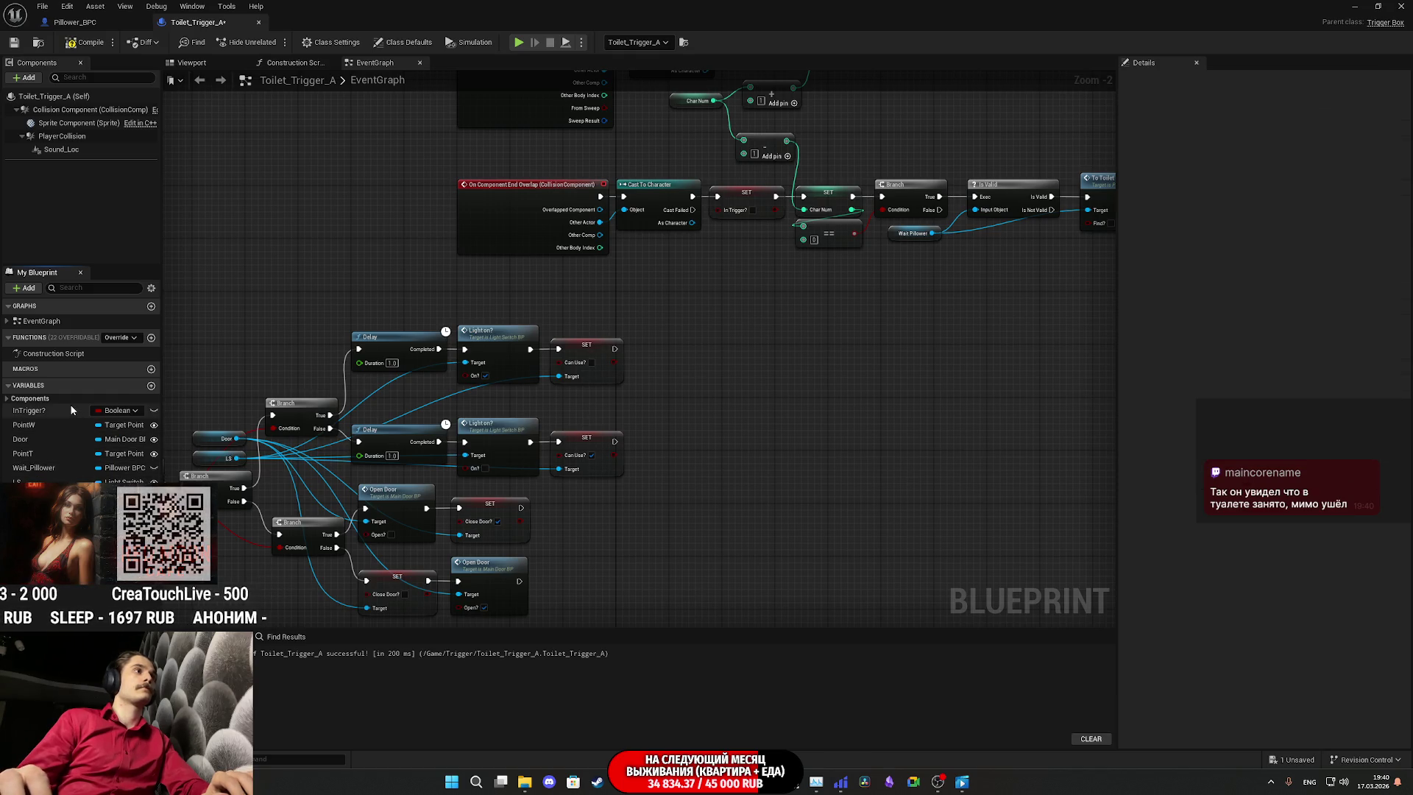
# Step: Review the InTrigger?, PointW, Door, LS and Char_Num variables, then return to Pillower_BPC
pyautogui.click(64, 413)
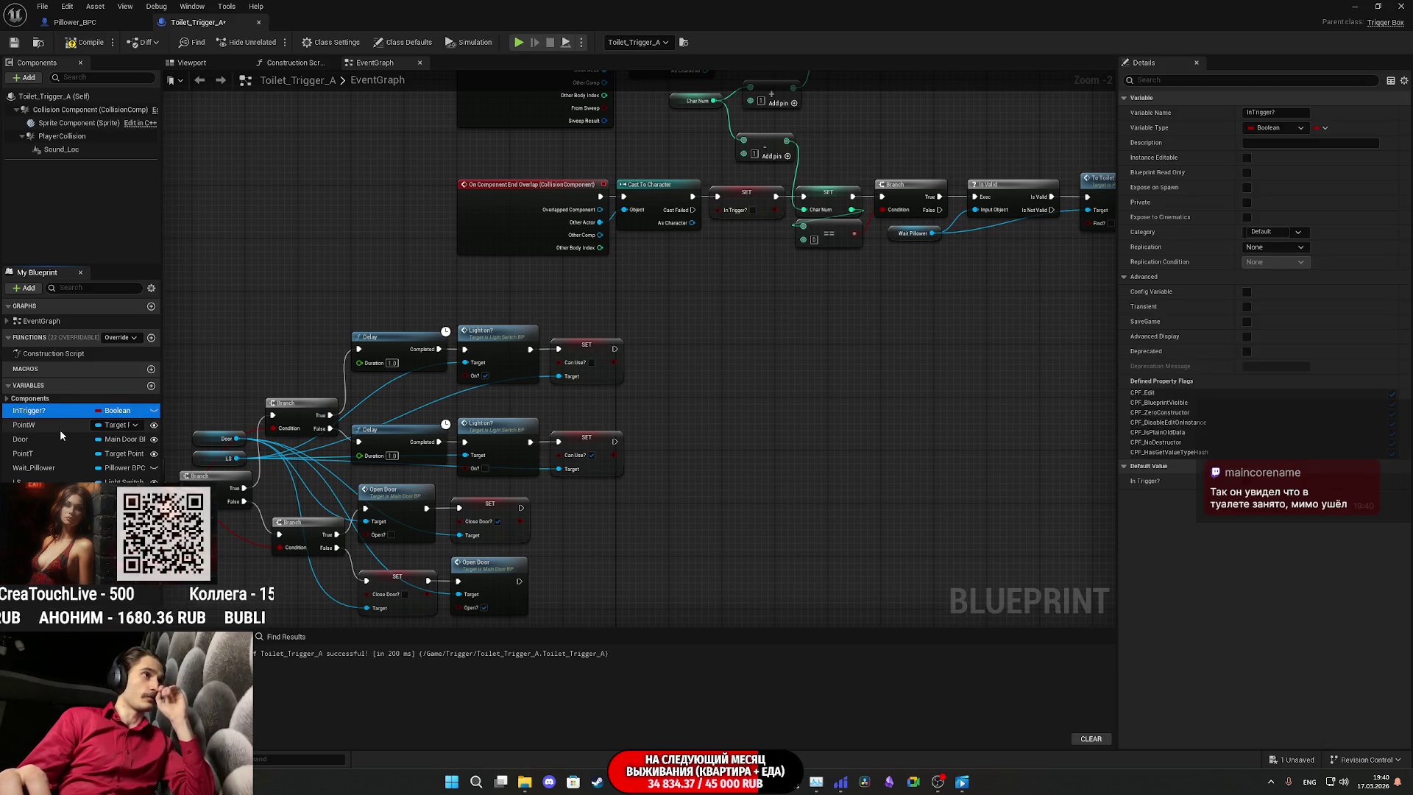
pyautogui.click(50, 426)
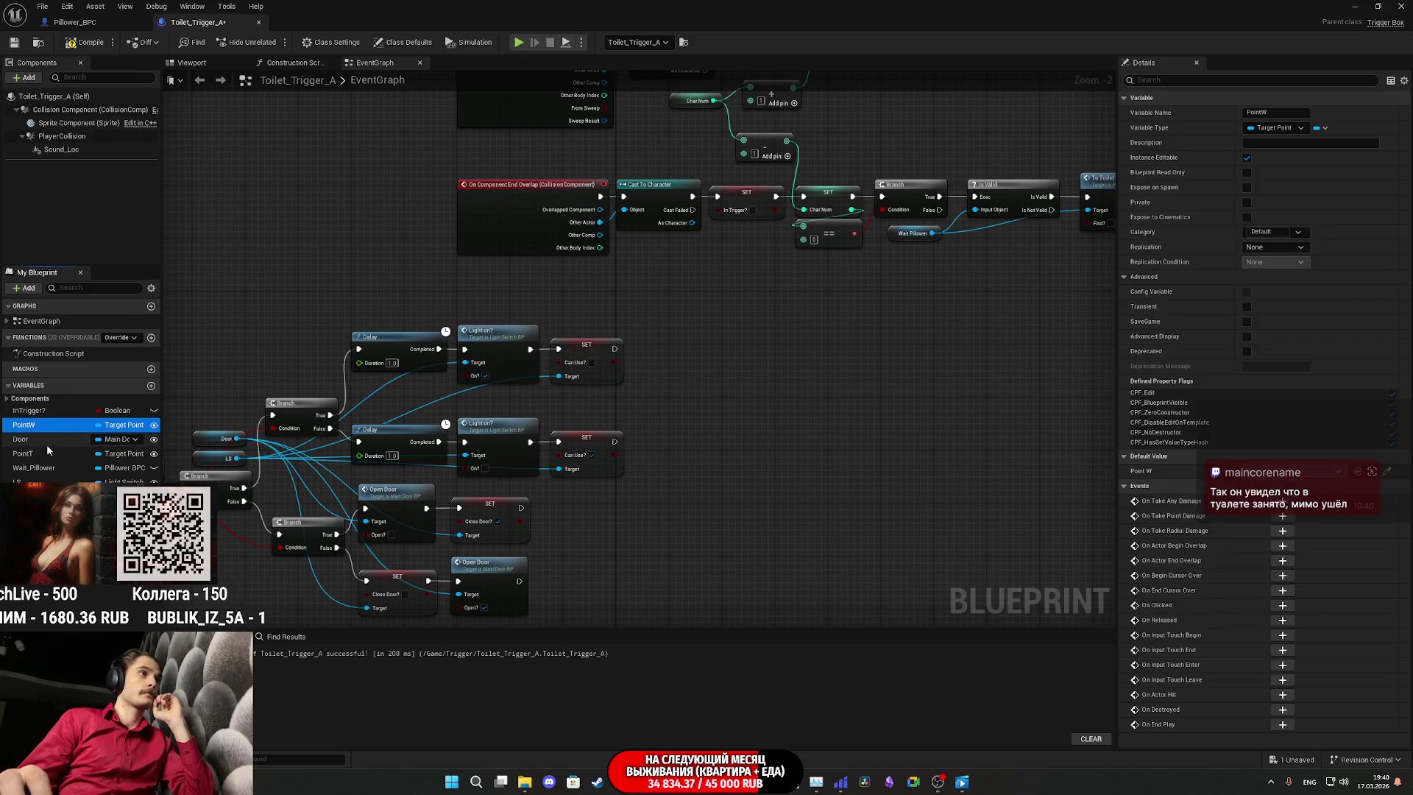
pyautogui.click(44, 439)
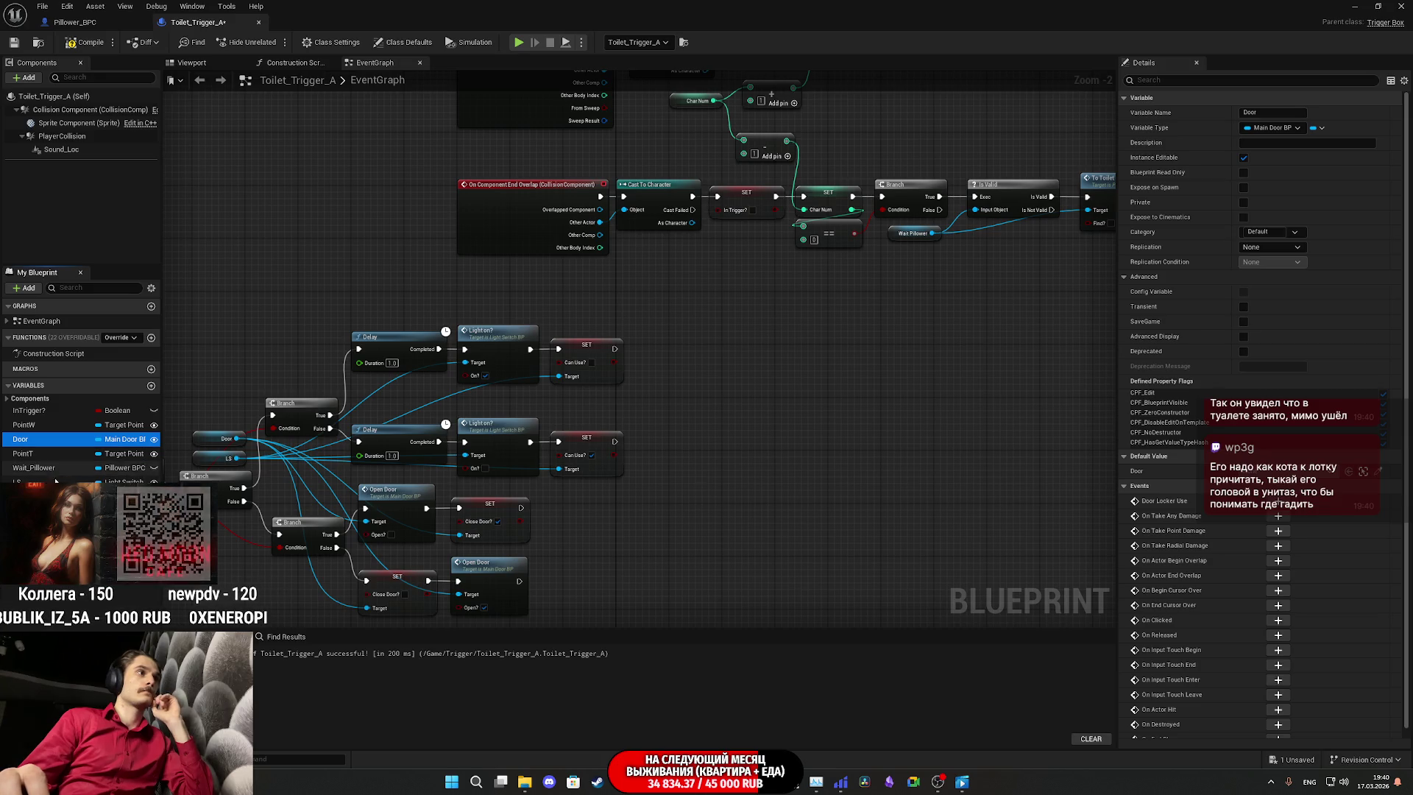
pyautogui.click(30, 480)
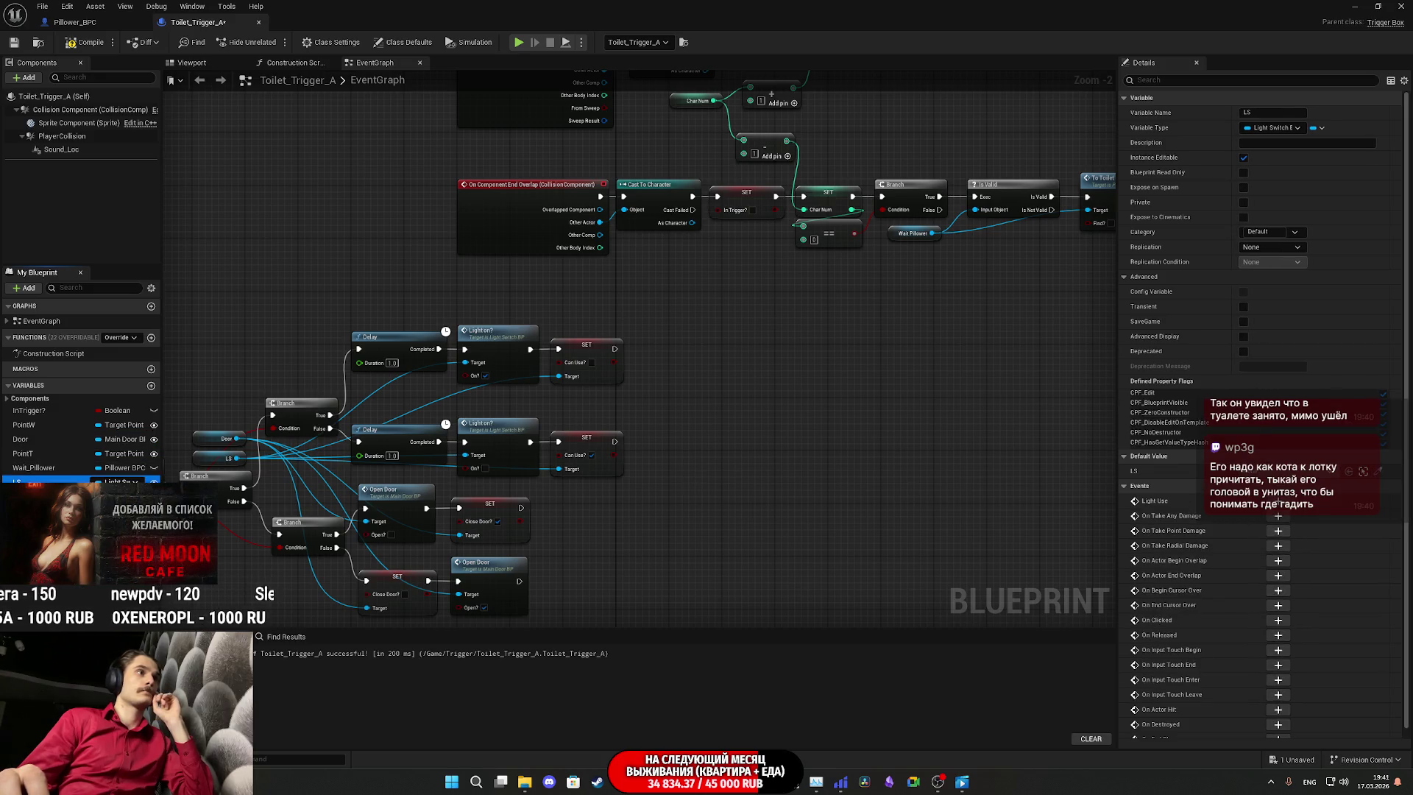
pyautogui.click(30, 495)
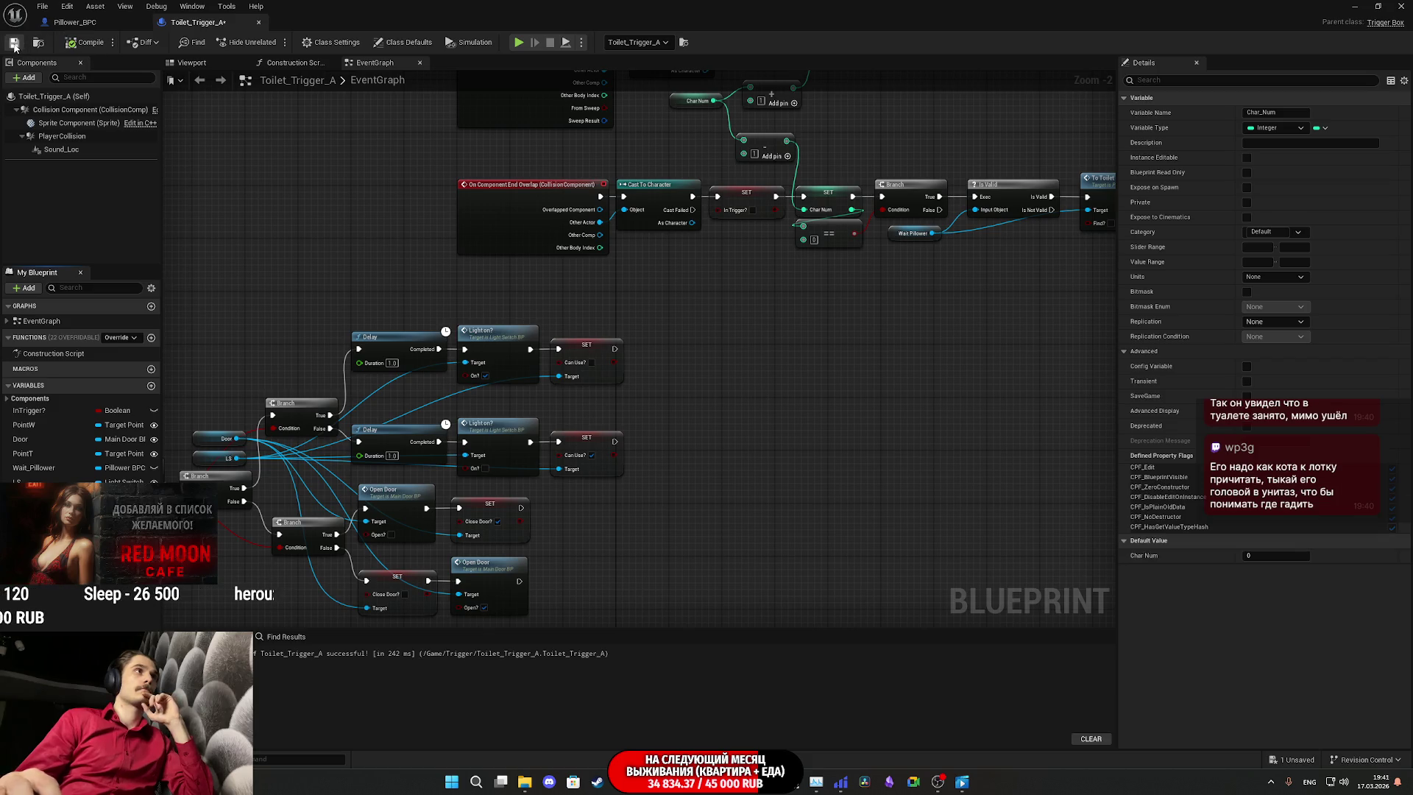
pyautogui.click(74, 22)
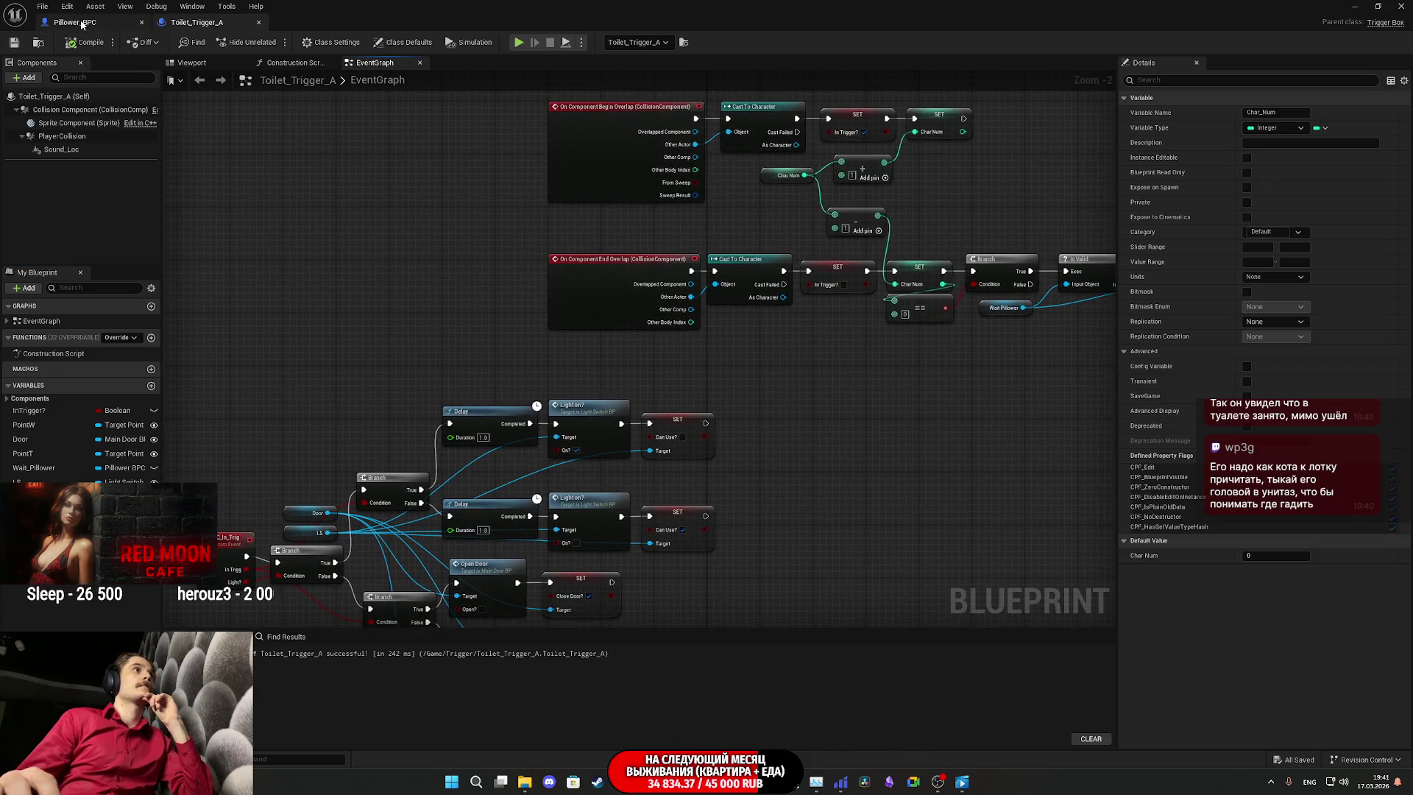
# Step: Bring BeginPlay and To Toilet into view and move To Toilet right to make room
pyautogui.moveTo(637, 259); pyautogui.dragTo(842, 506)
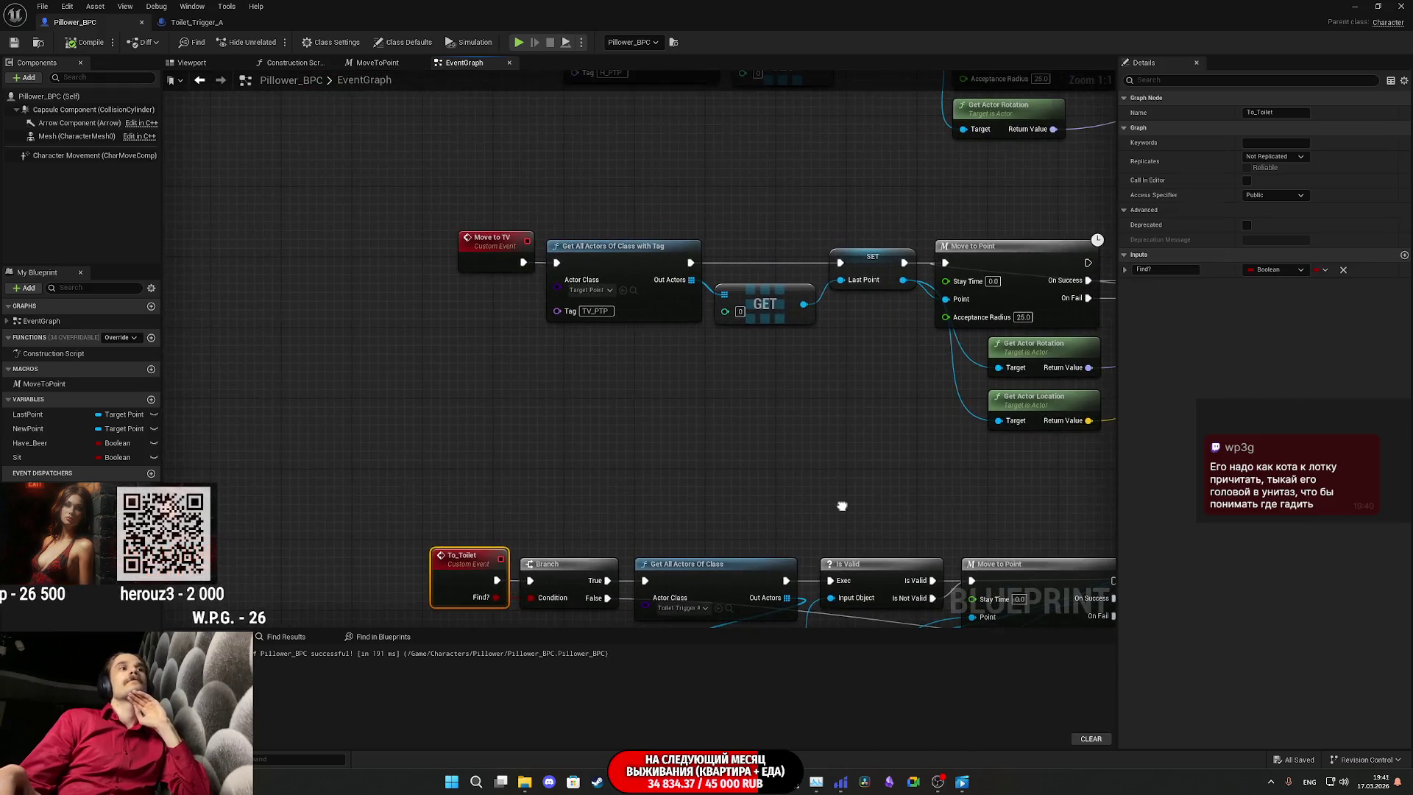
pyautogui.scroll(-4, 662, 434)
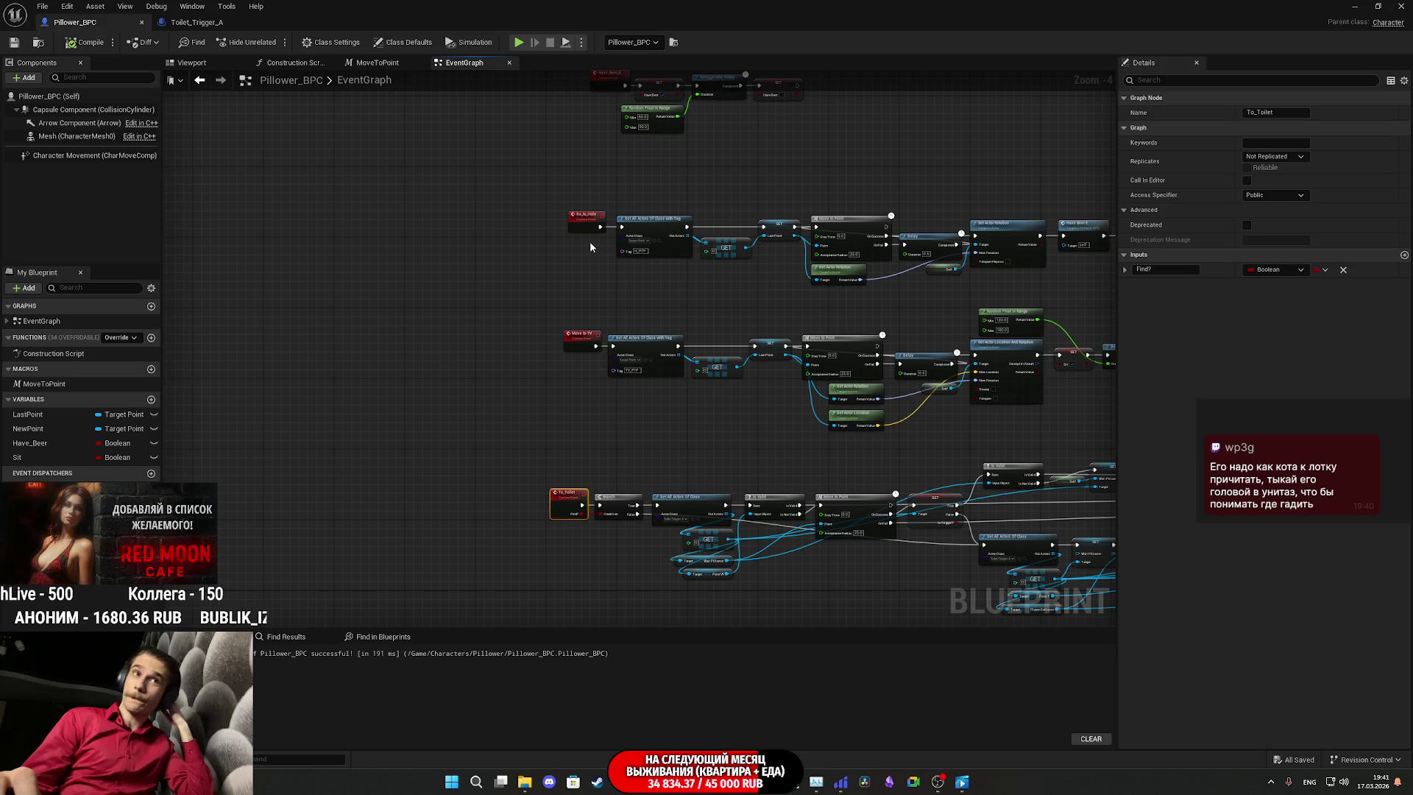
pyautogui.moveTo(625, 310)
pyautogui.mouseDown()
pyautogui.moveTo(577, 495)
pyautogui.moveTo(591, 563)
pyautogui.mouseUp()
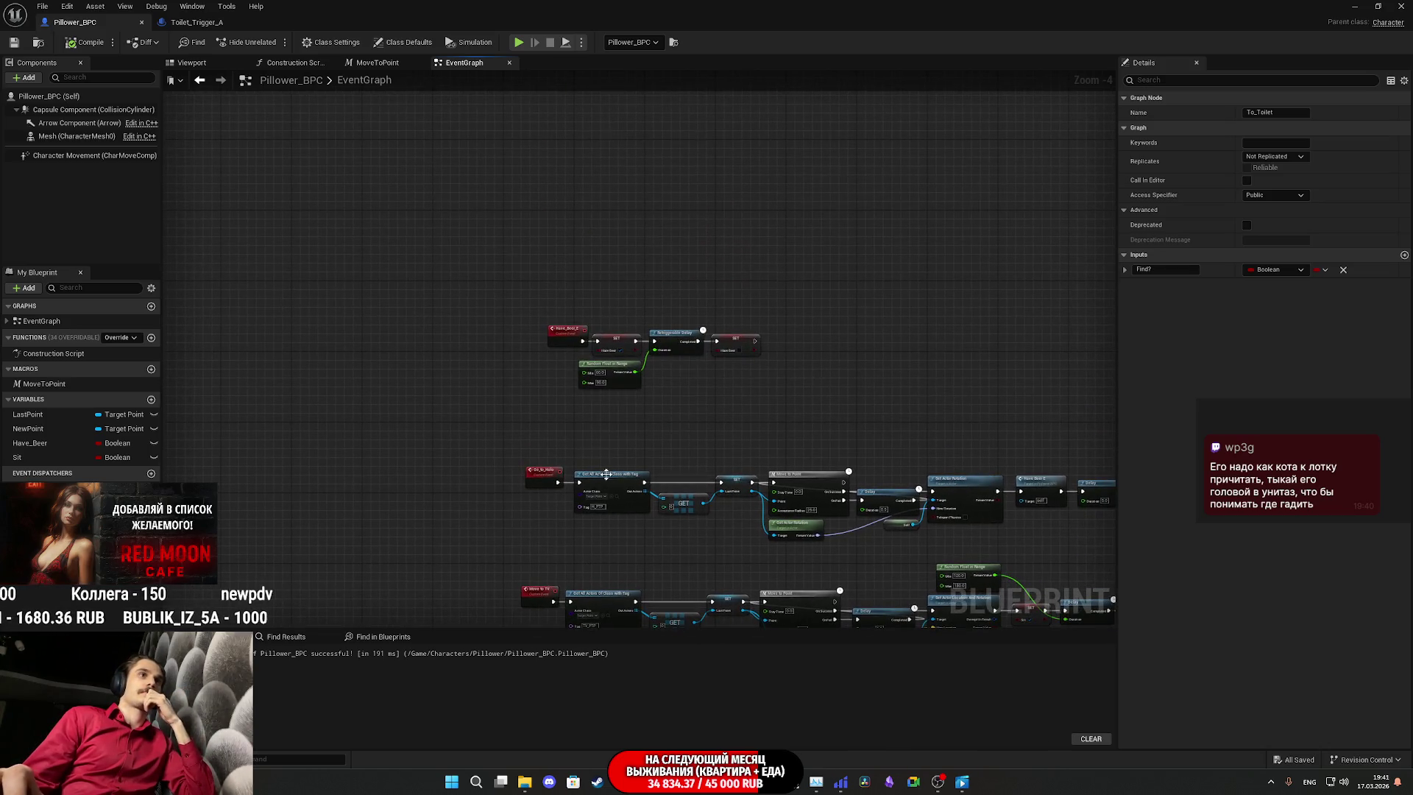
pyautogui.scroll(-3, 575, 374)
pyautogui.scroll(3, 589, 387)
pyautogui.scroll(-8, 602, 400)
pyautogui.moveTo(594, 426); pyautogui.dragTo(757, 236)
pyautogui.scroll(13, 757, 236)
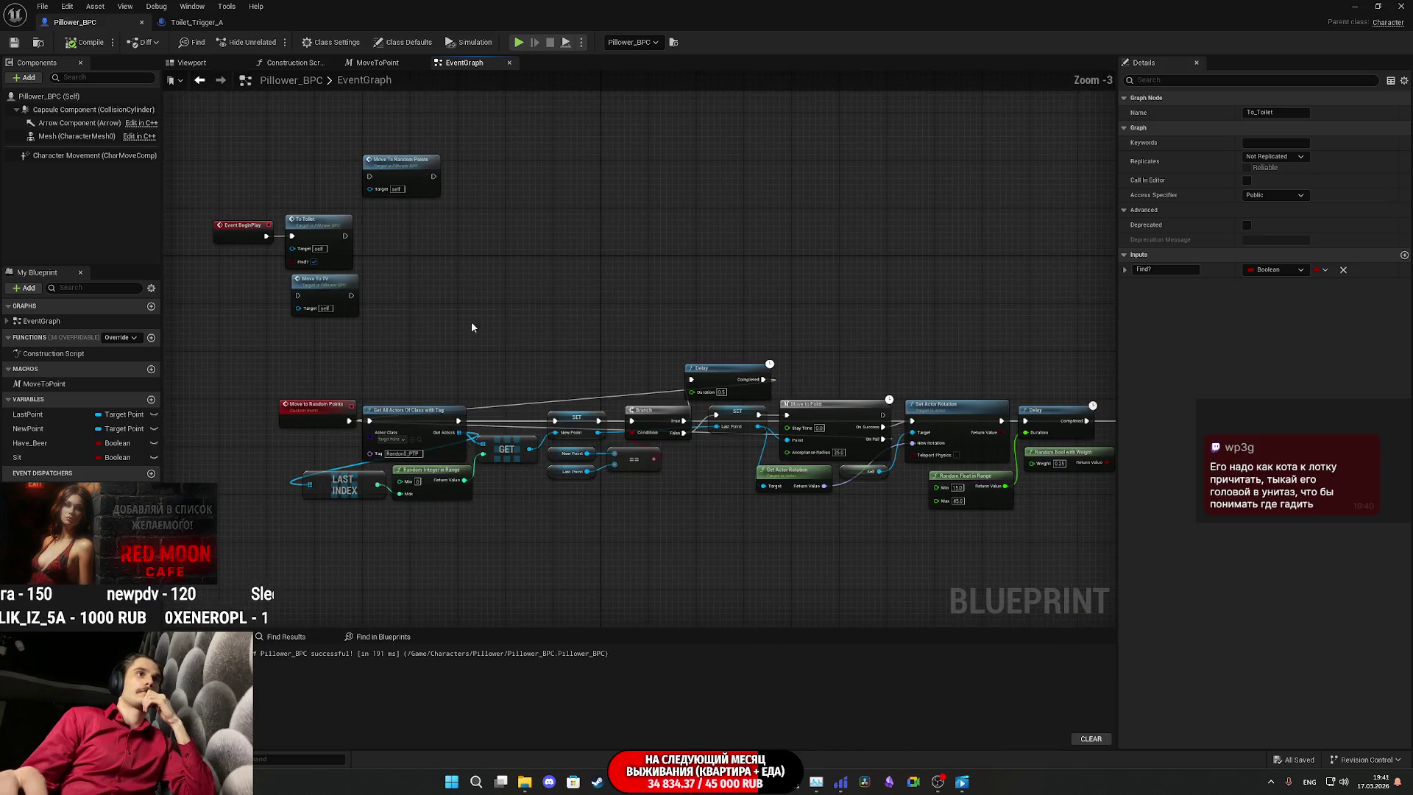
pyautogui.moveTo(687, 336); pyautogui.dragTo(721, 404)
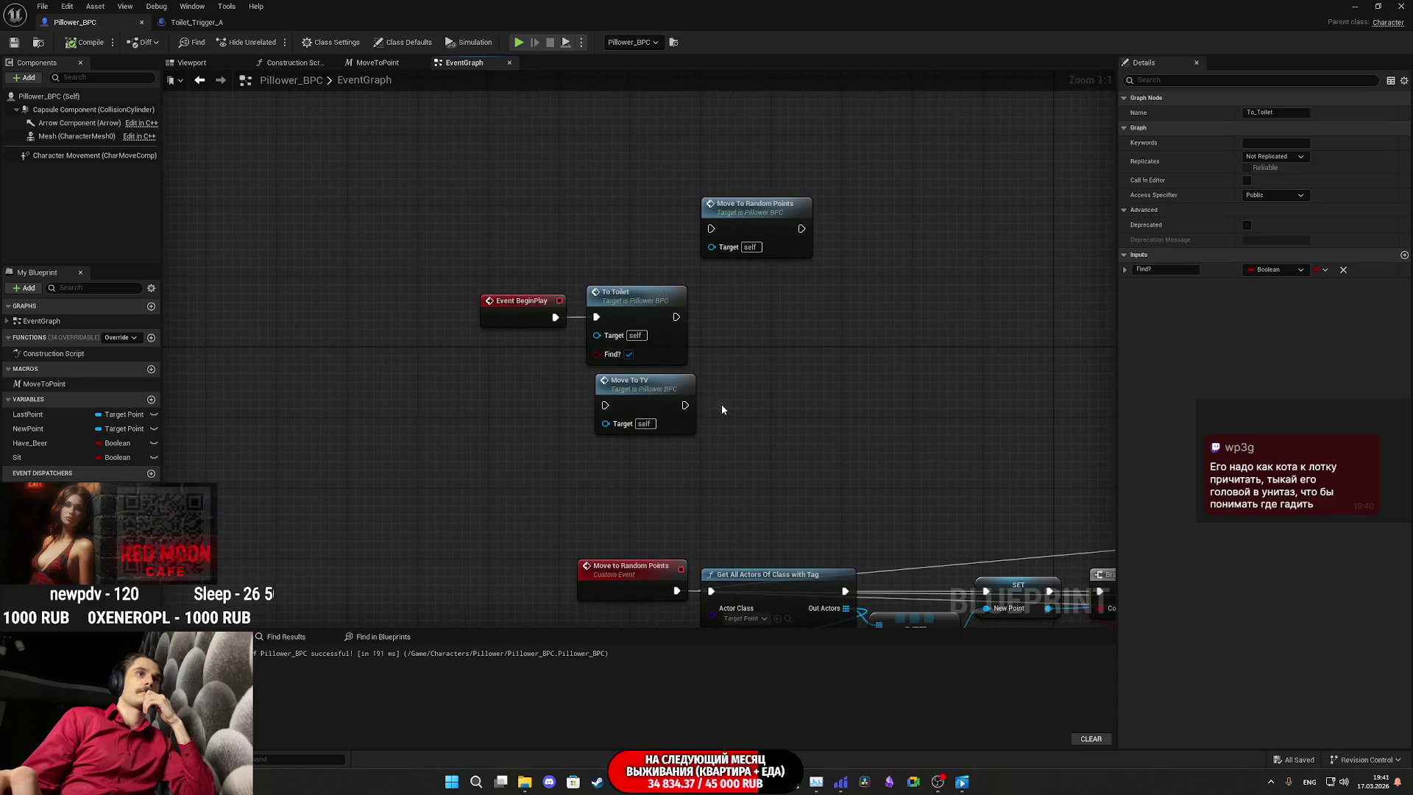
pyautogui.moveTo(633, 314); pyautogui.dragTo(757, 314)
# Step: Insert a 2-second Delay between Event BeginPlay and To Toilet, then compile
pyautogui.moveTo(556, 318)
pyautogui.mouseDown()
pyautogui.moveTo(603, 341)
pyautogui.moveTo(596, 327)
pyautogui.mouseUp()
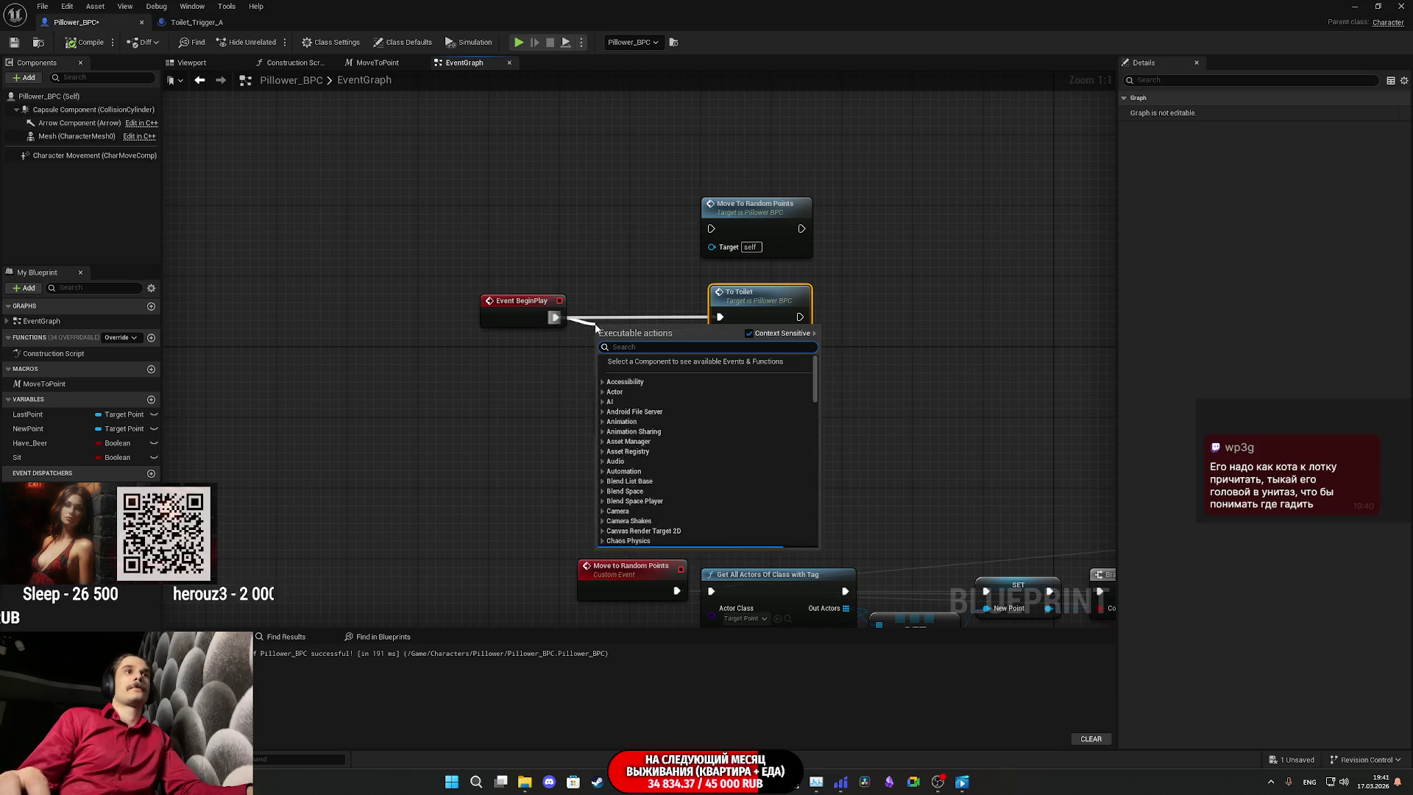
pyautogui.write('dela')
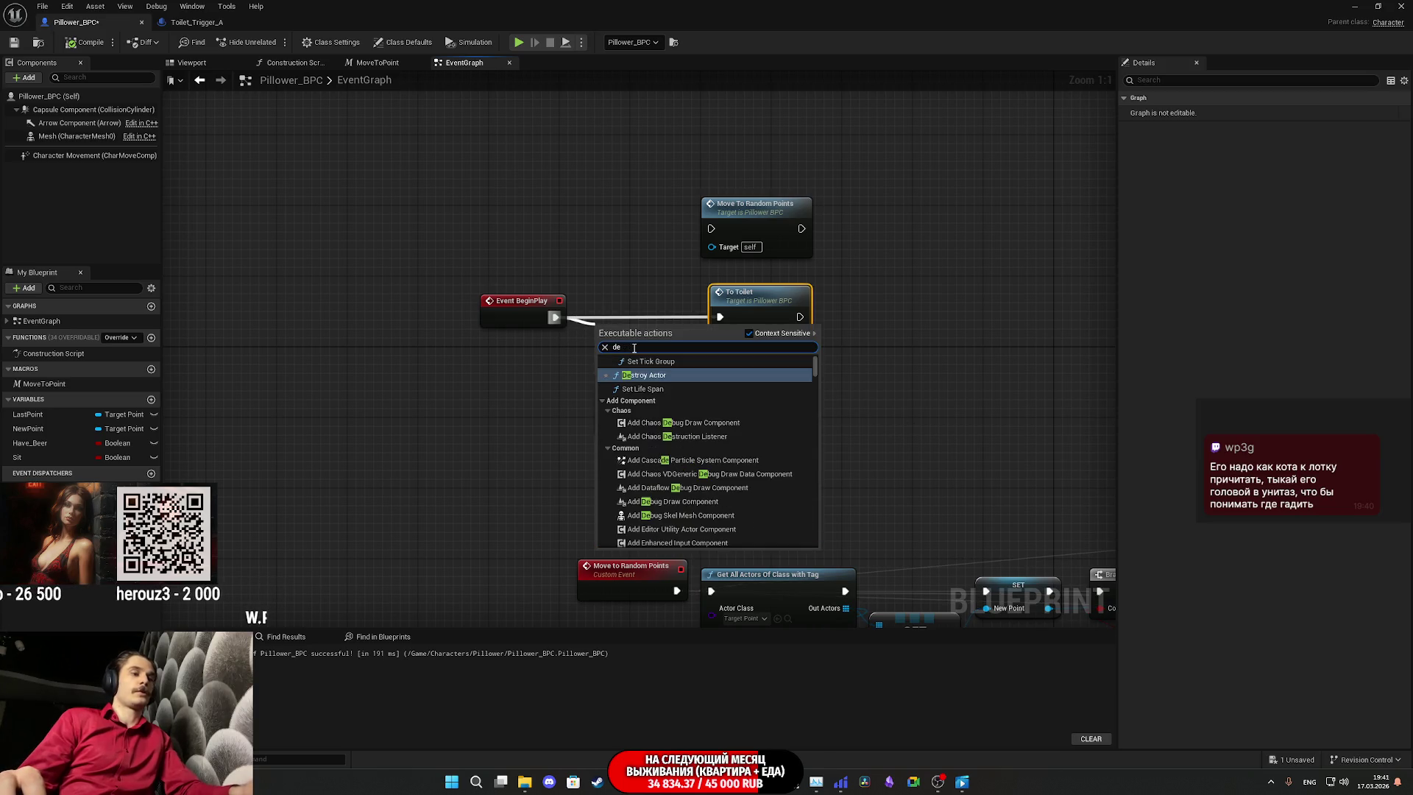
pyautogui.click(652, 382)
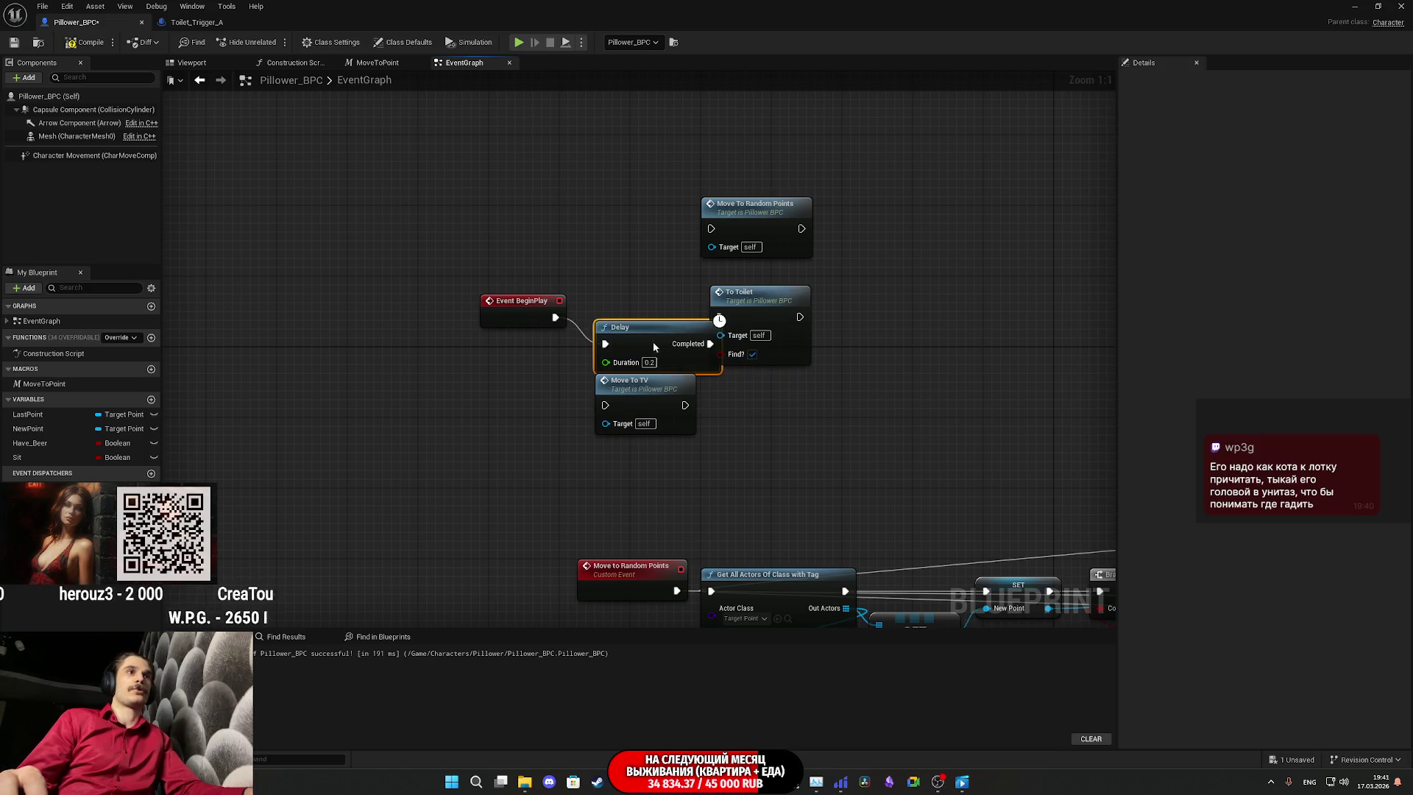
pyautogui.moveTo(652, 342); pyautogui.dragTo(635, 315)
pyautogui.click(629, 336)
pyautogui.write('2')
pyautogui.press('Return')
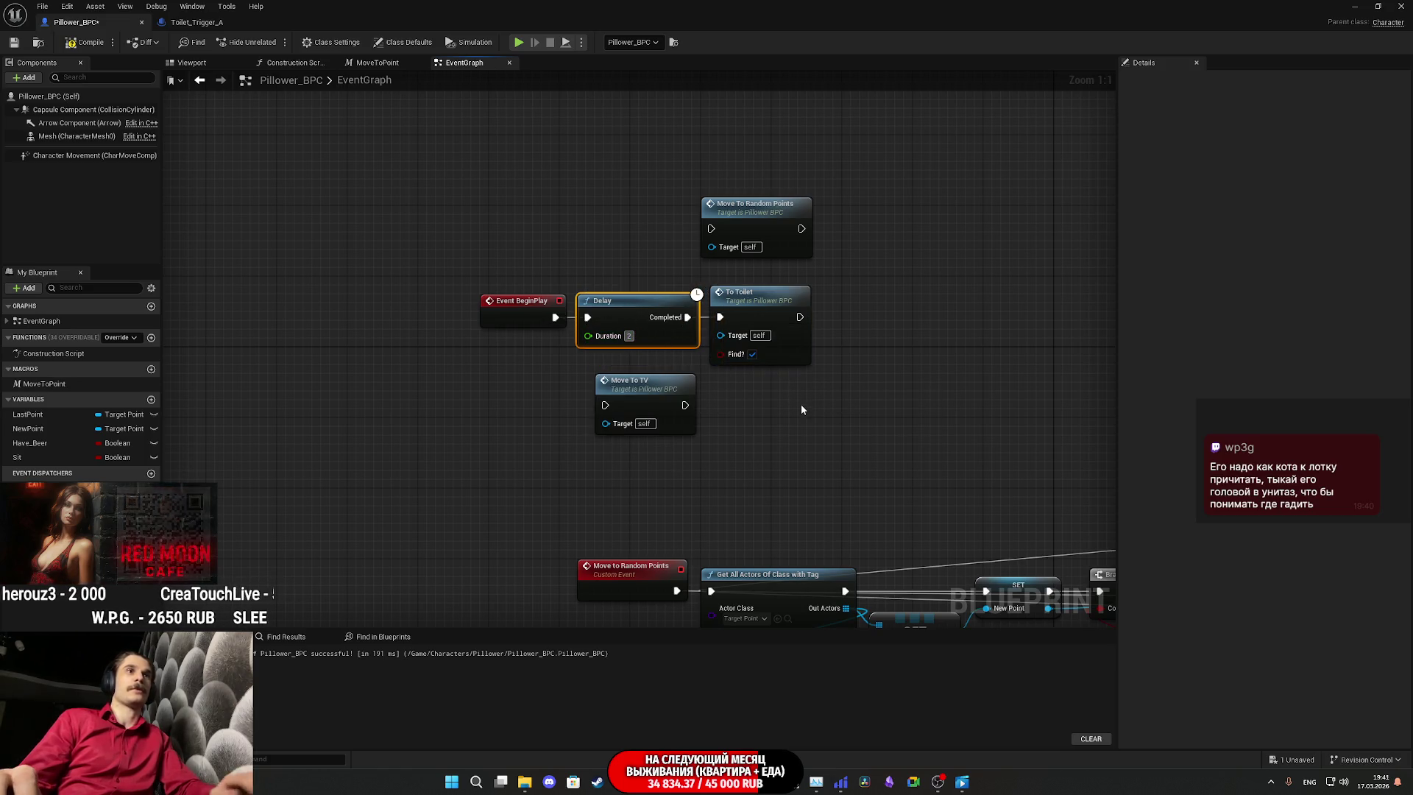
pyautogui.click(71, 45)
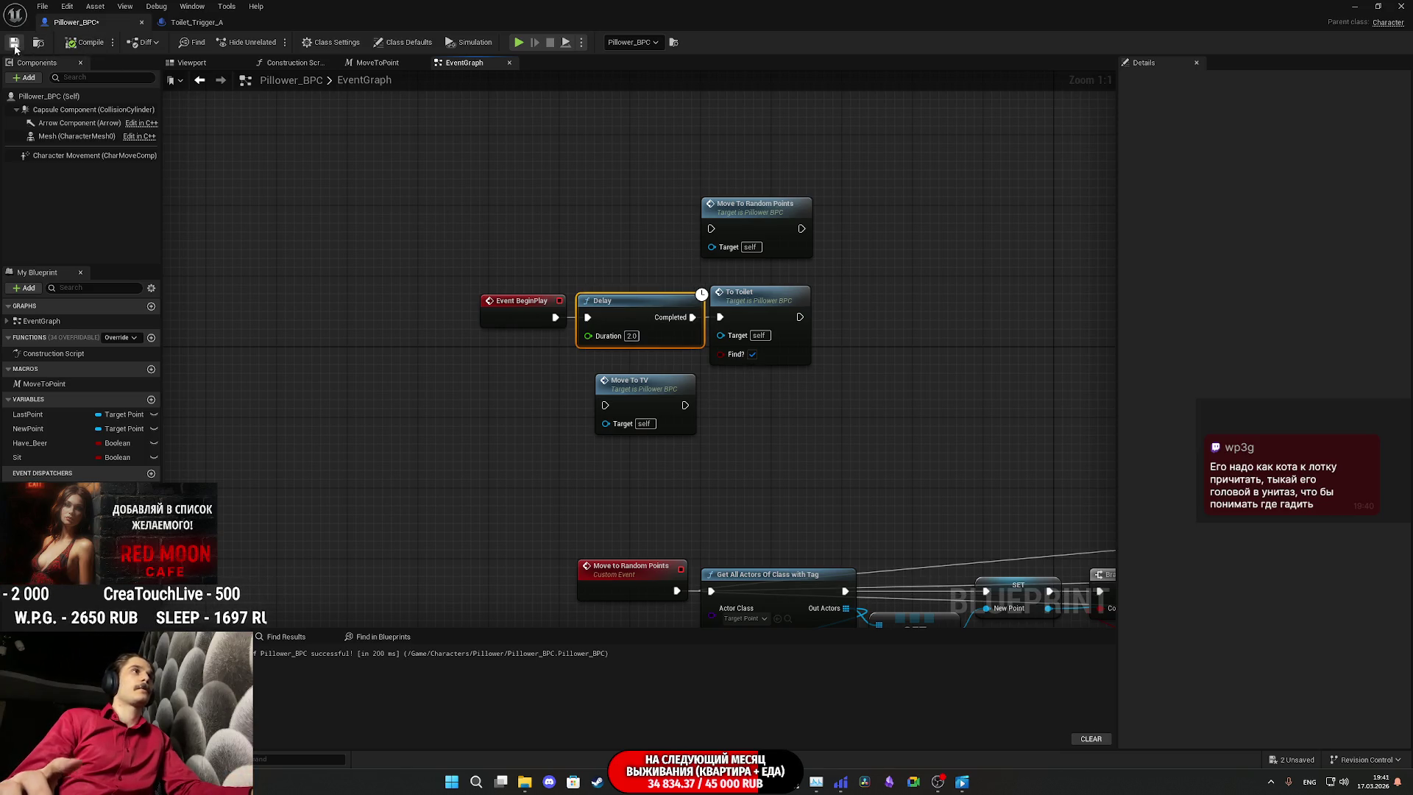
pyautogui.click(1354, 6)
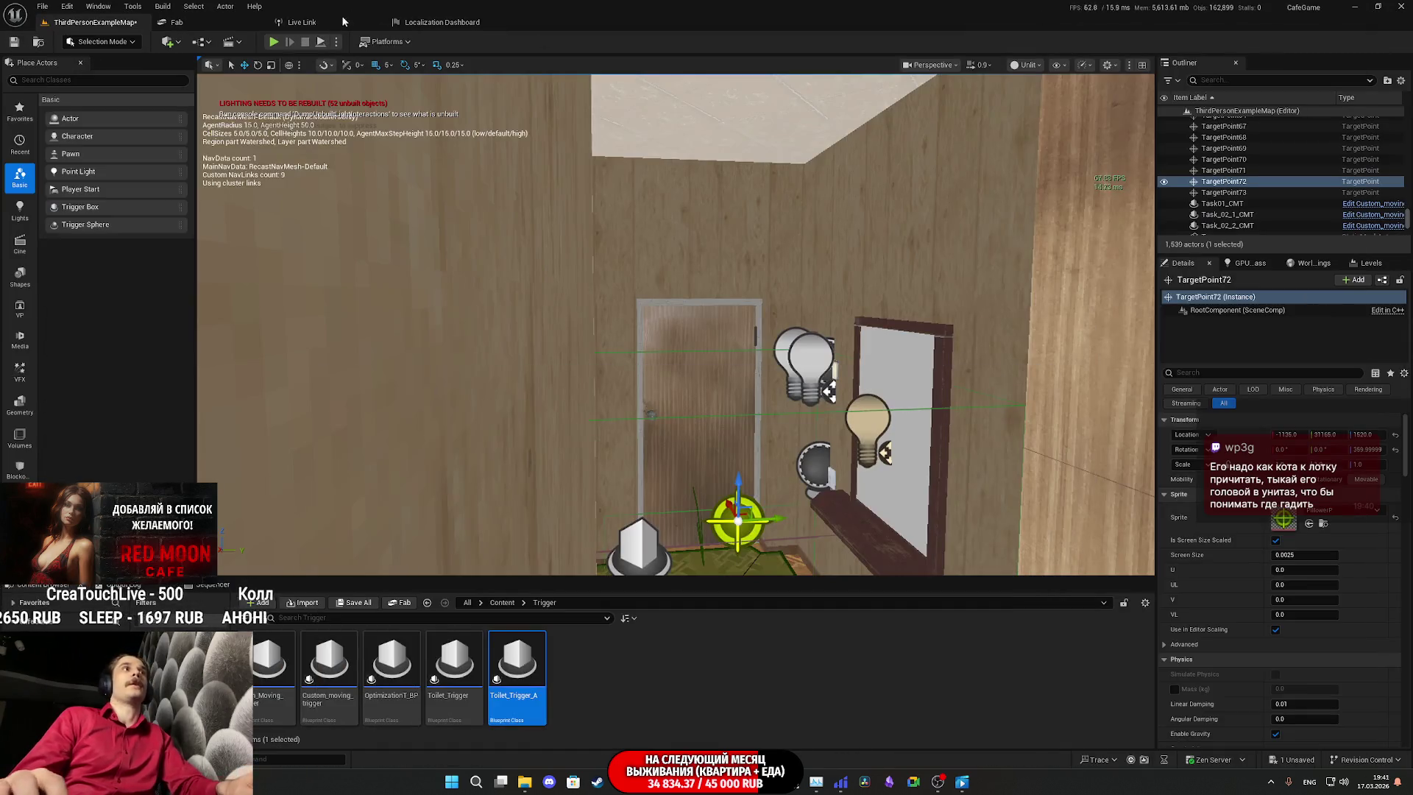
# Step: Run a fullscreen playtest of the apartment to watch the NPC walk, then stop it
pyautogui.hotkey('alt', 'p')
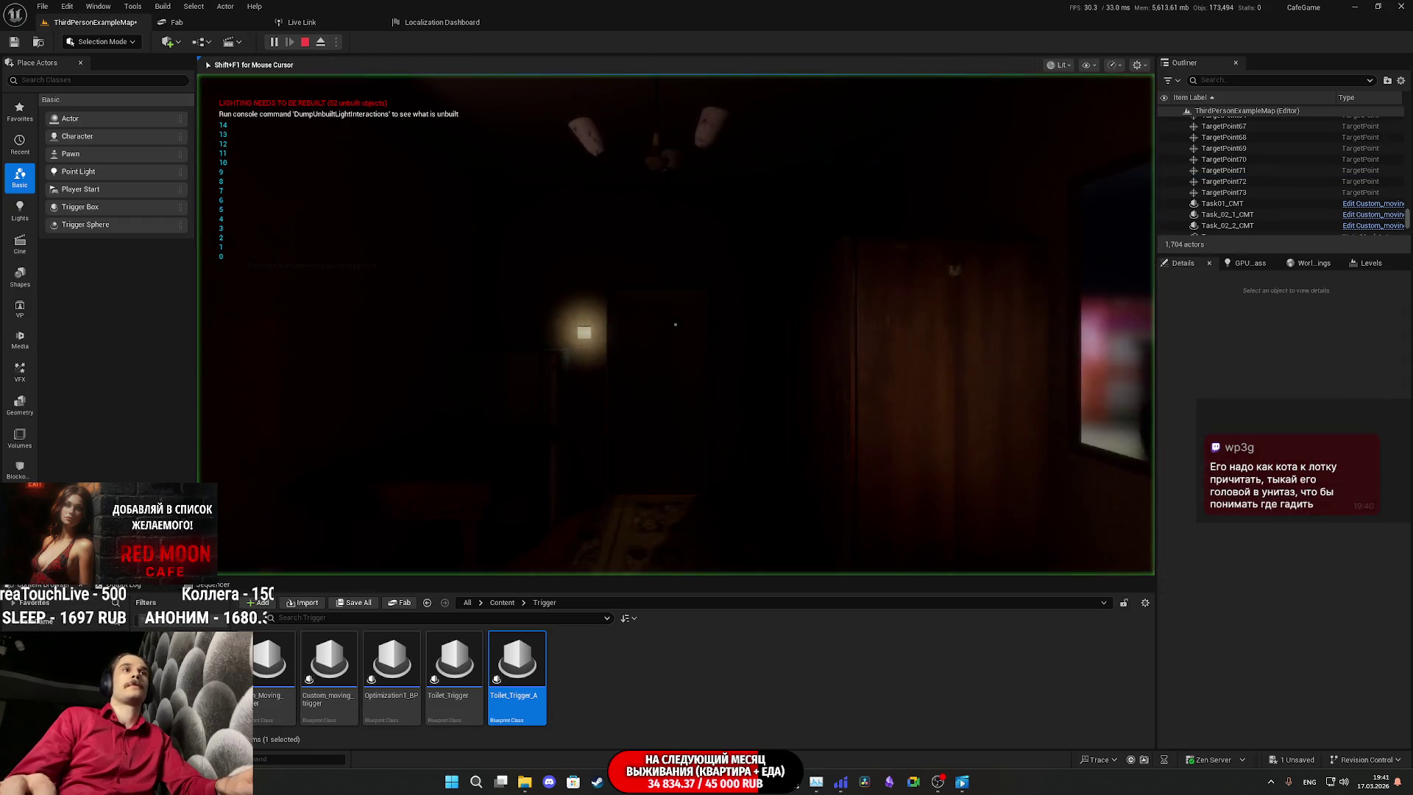
pyautogui.press('F11')
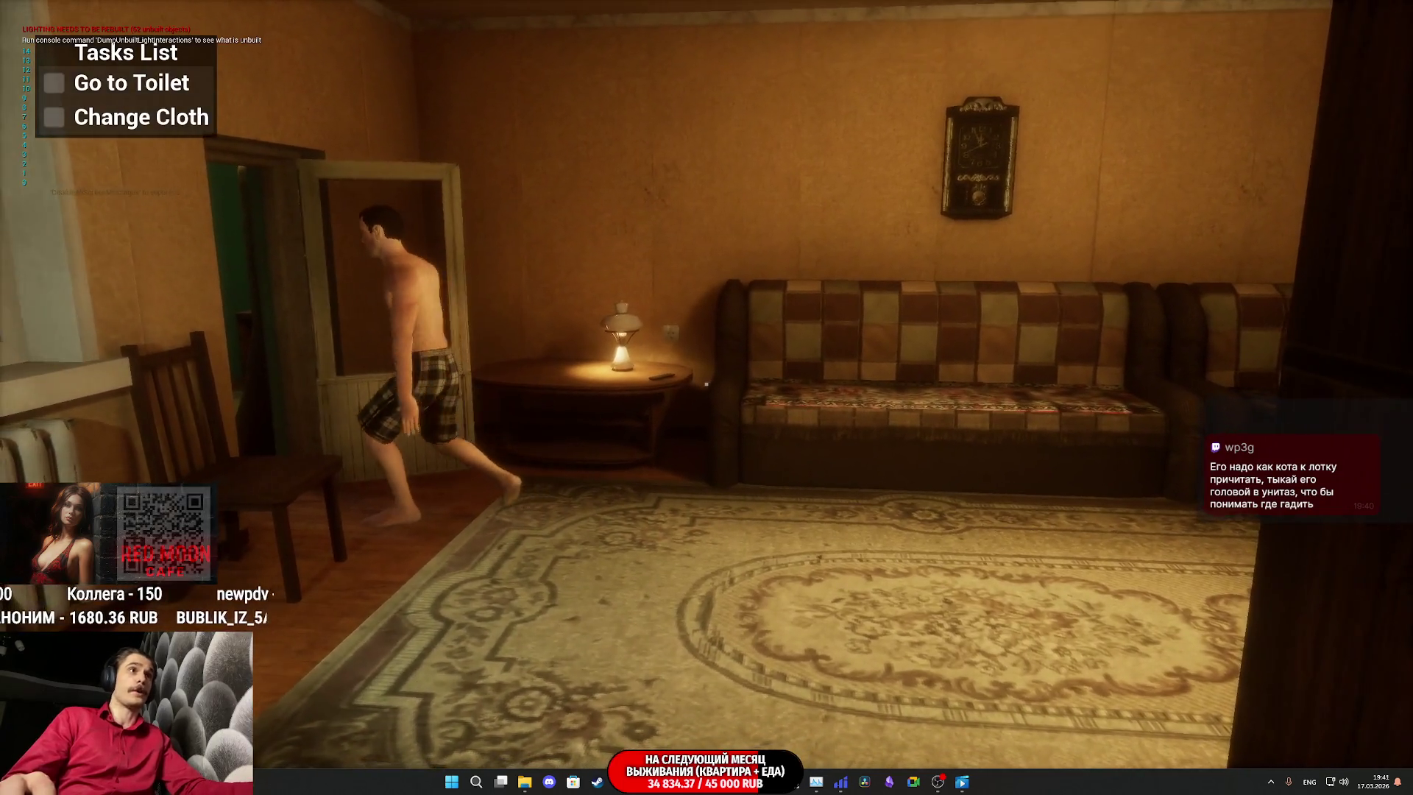
pyautogui.press('Escape')
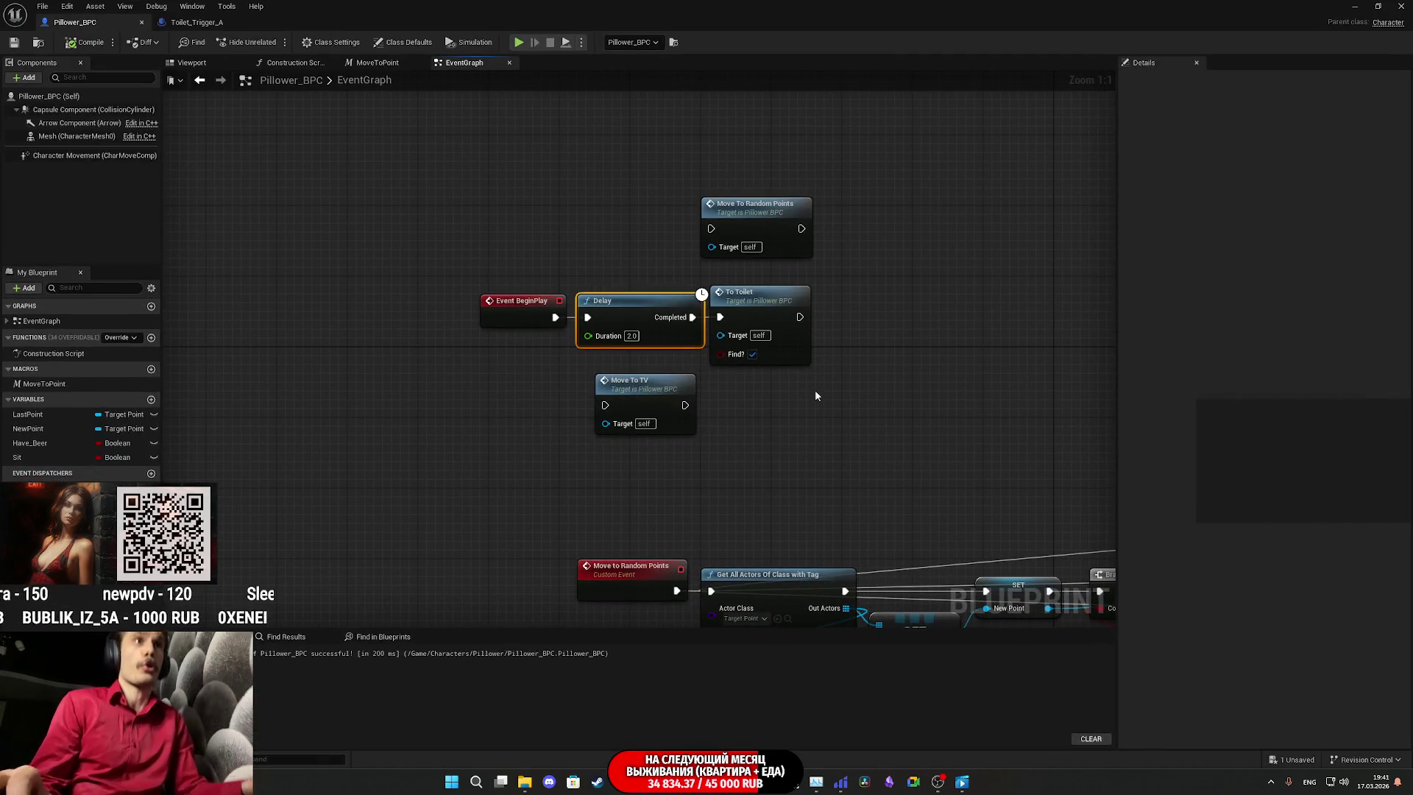
# Step: Trace the To_Toilet chain to Move to Point, then frame TargetPoint72 by the hallway doors
pyautogui.doubleClick(751, 314)
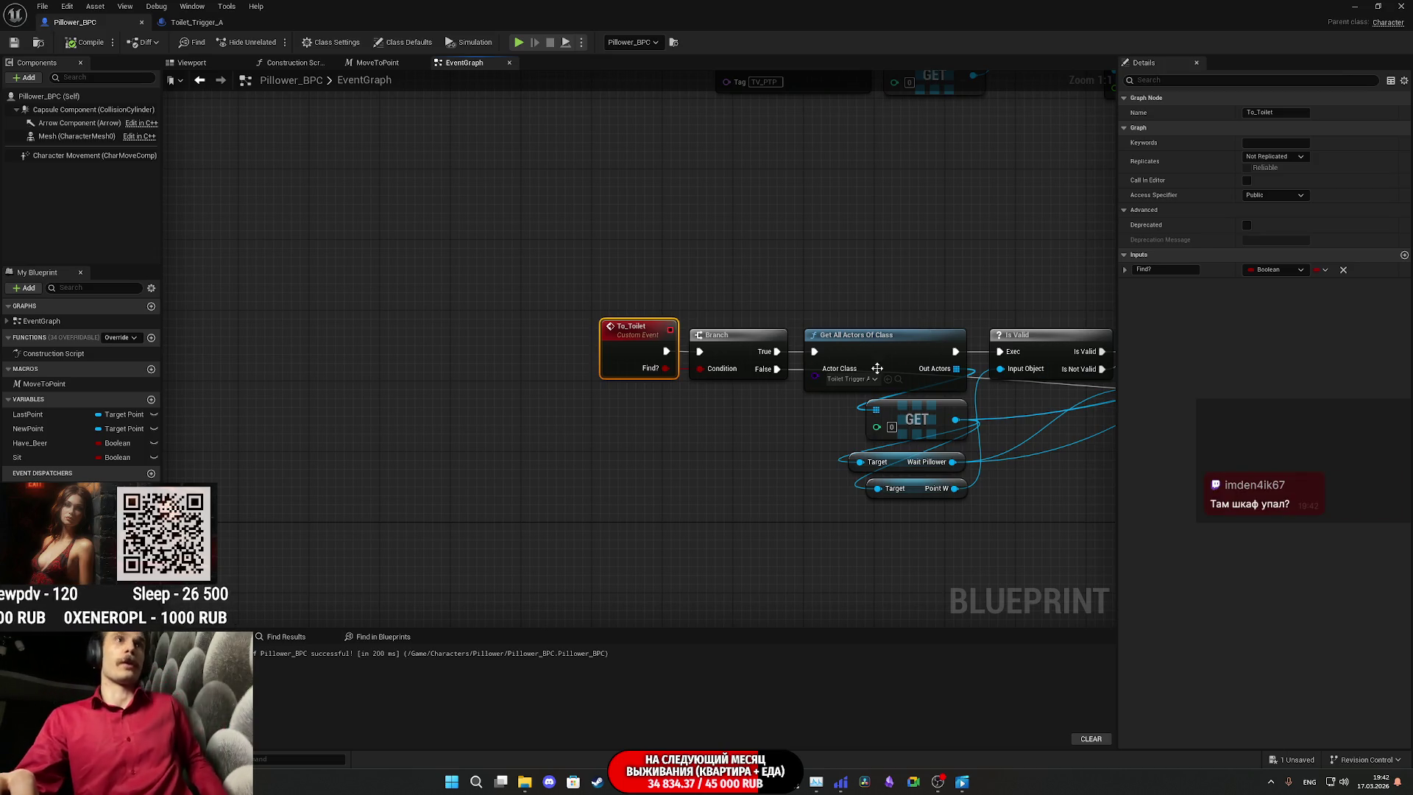
pyautogui.moveTo(919, 438); pyautogui.dragTo(802, 460)
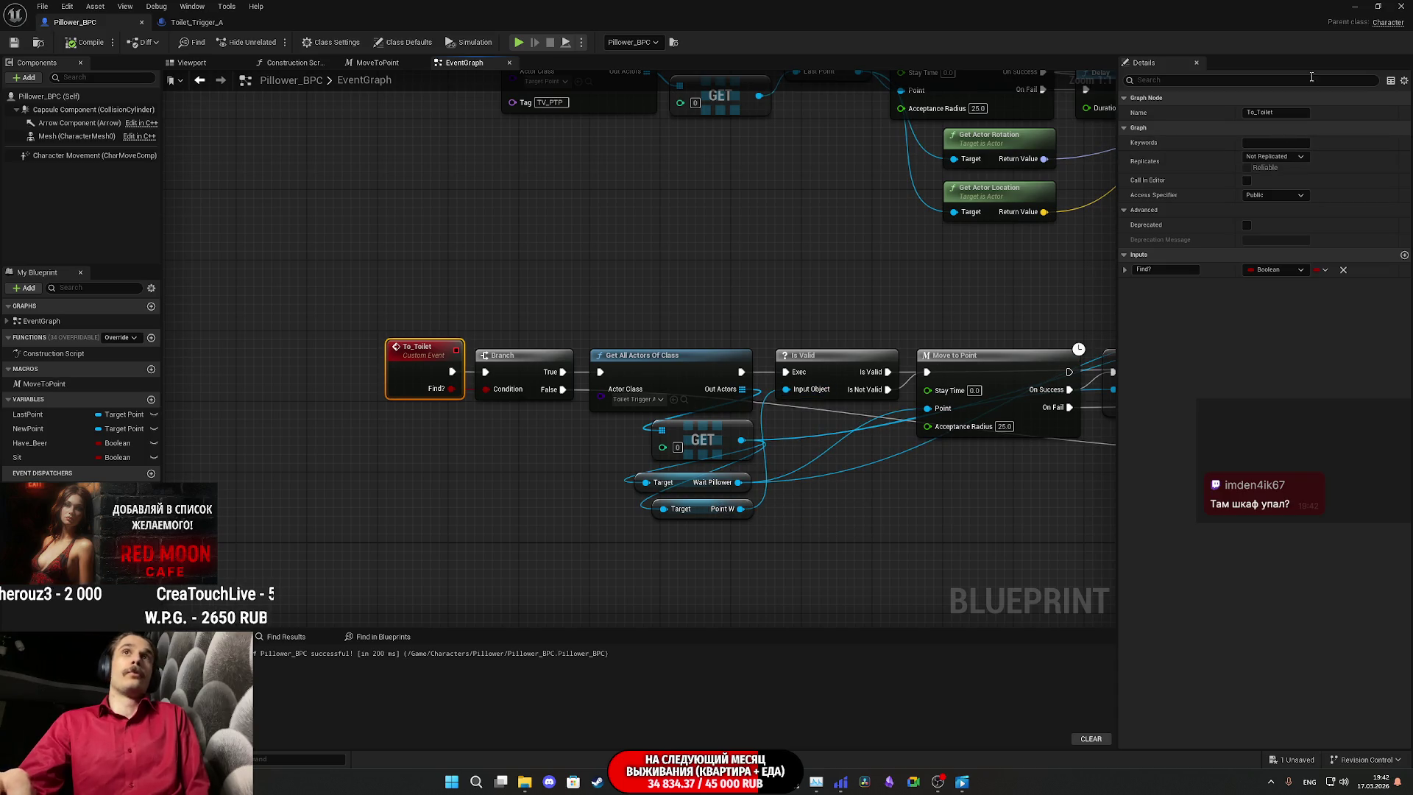
pyautogui.click(1358, 9)
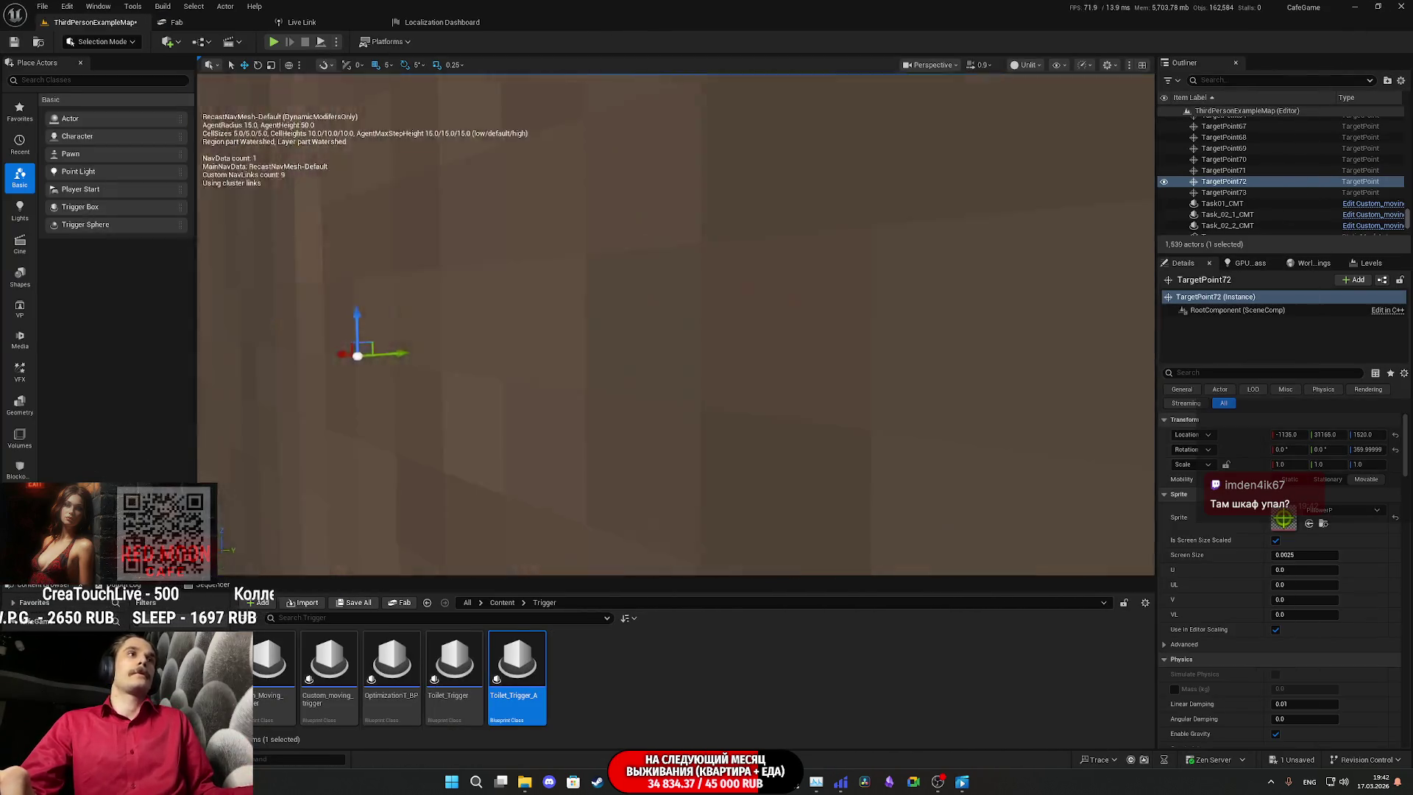
pyautogui.press('f')
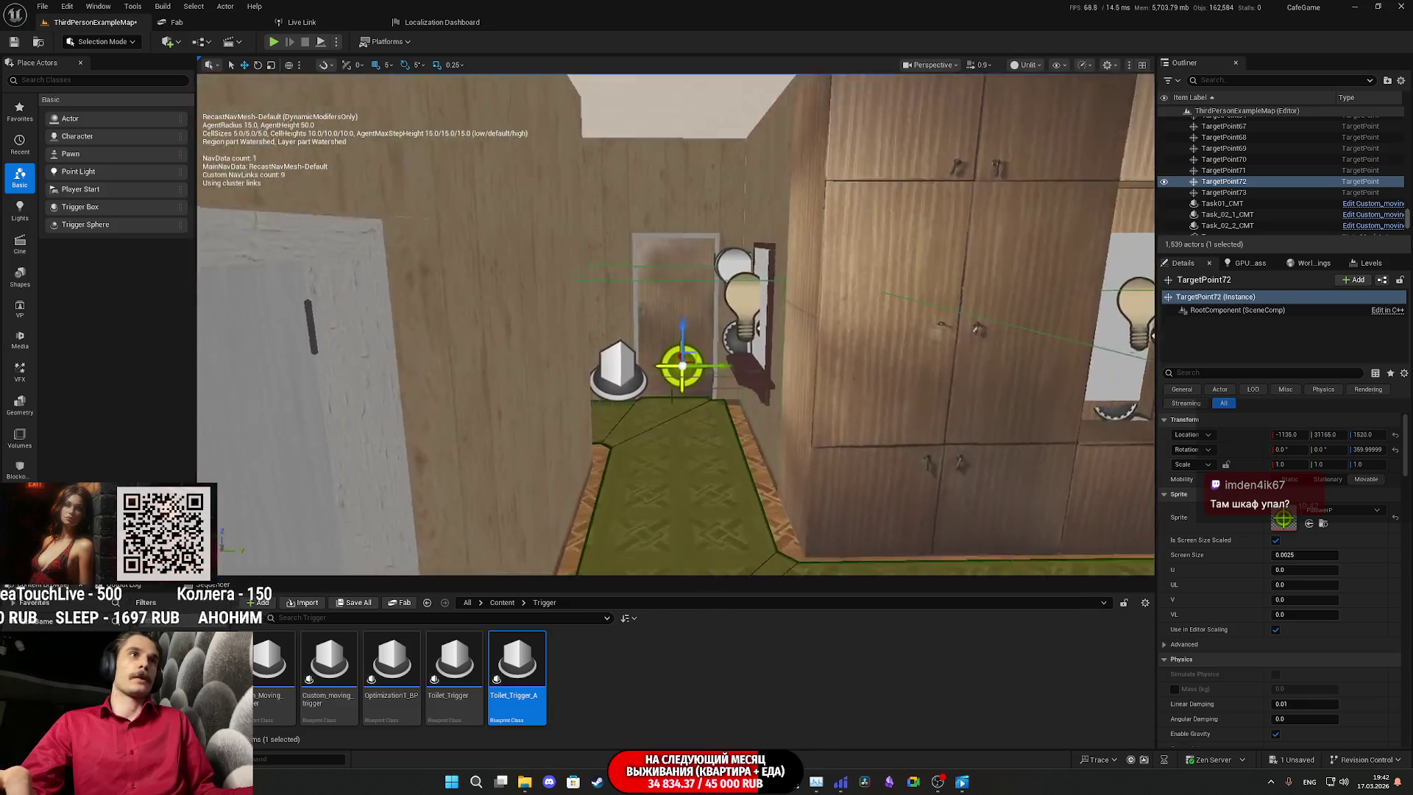
pyautogui.moveTo(675, 331); pyautogui.dragTo(676, 301)
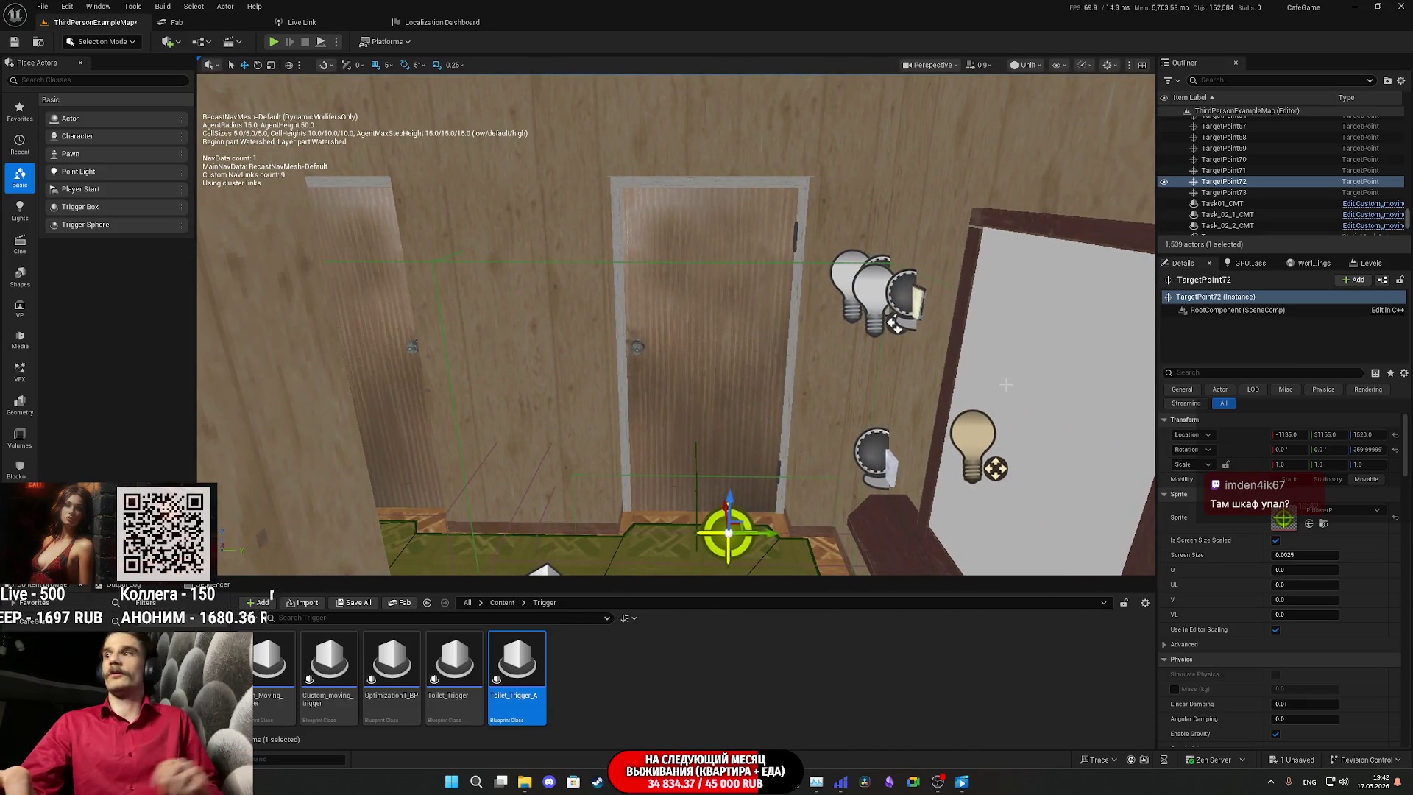
pyautogui.moveTo(713, 782)
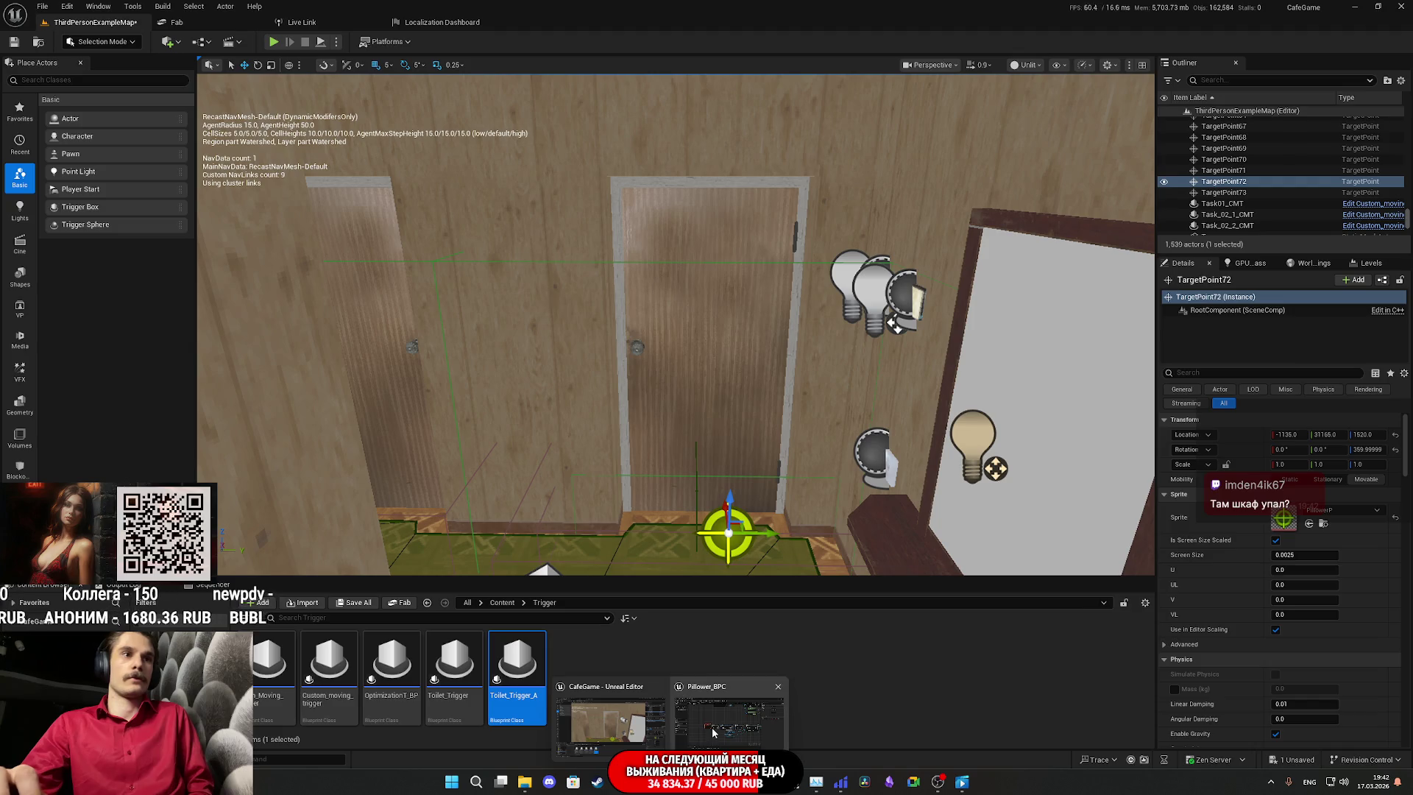
pyautogui.click(712, 726)
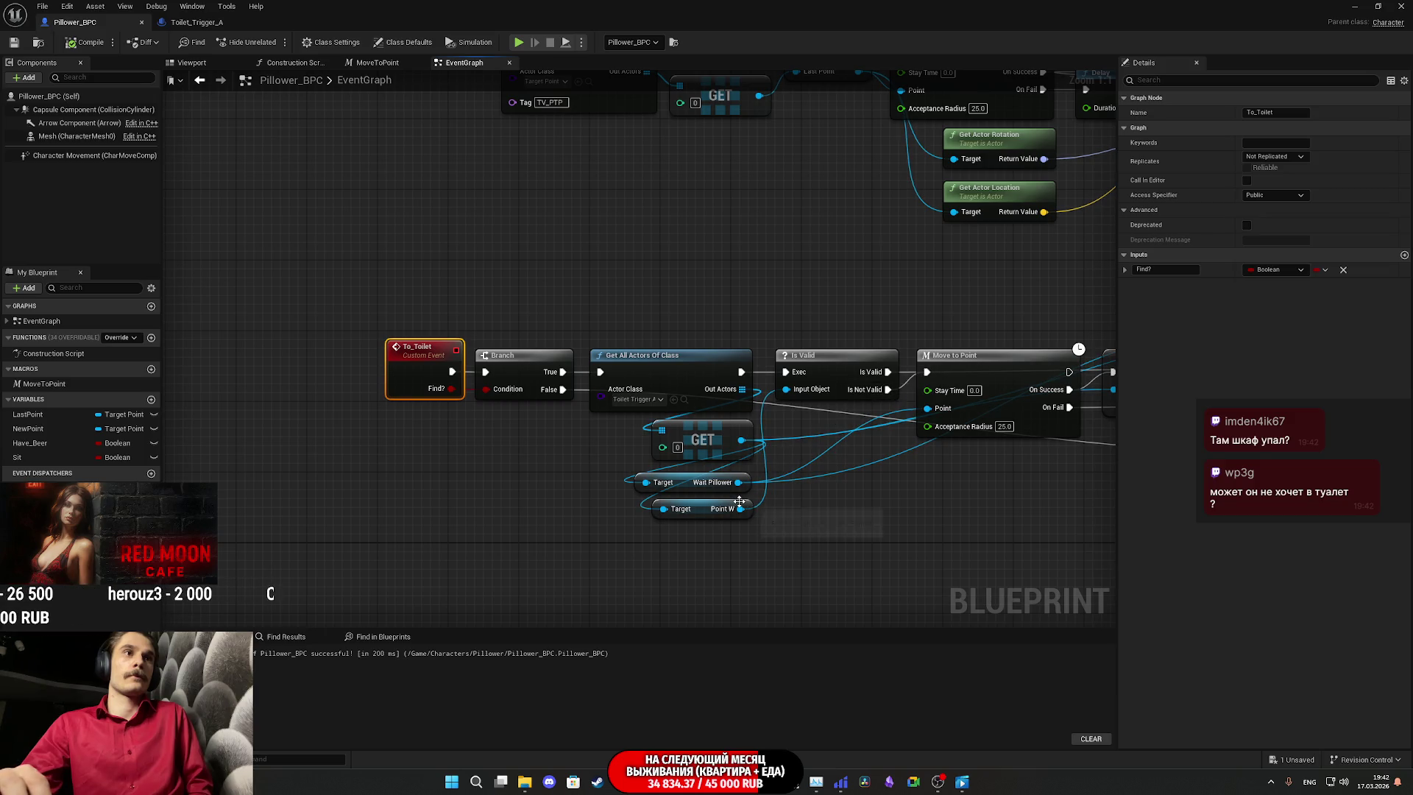
# Step: Place the Point W getter beside the GET node and bring the To_Toilet chain into view
pyautogui.moveTo(760, 505)
pyautogui.mouseDown()
pyautogui.moveTo(765, 405)
pyautogui.moveTo(780, 449)
pyautogui.moveTo(917, 518)
pyautogui.mouseUp()
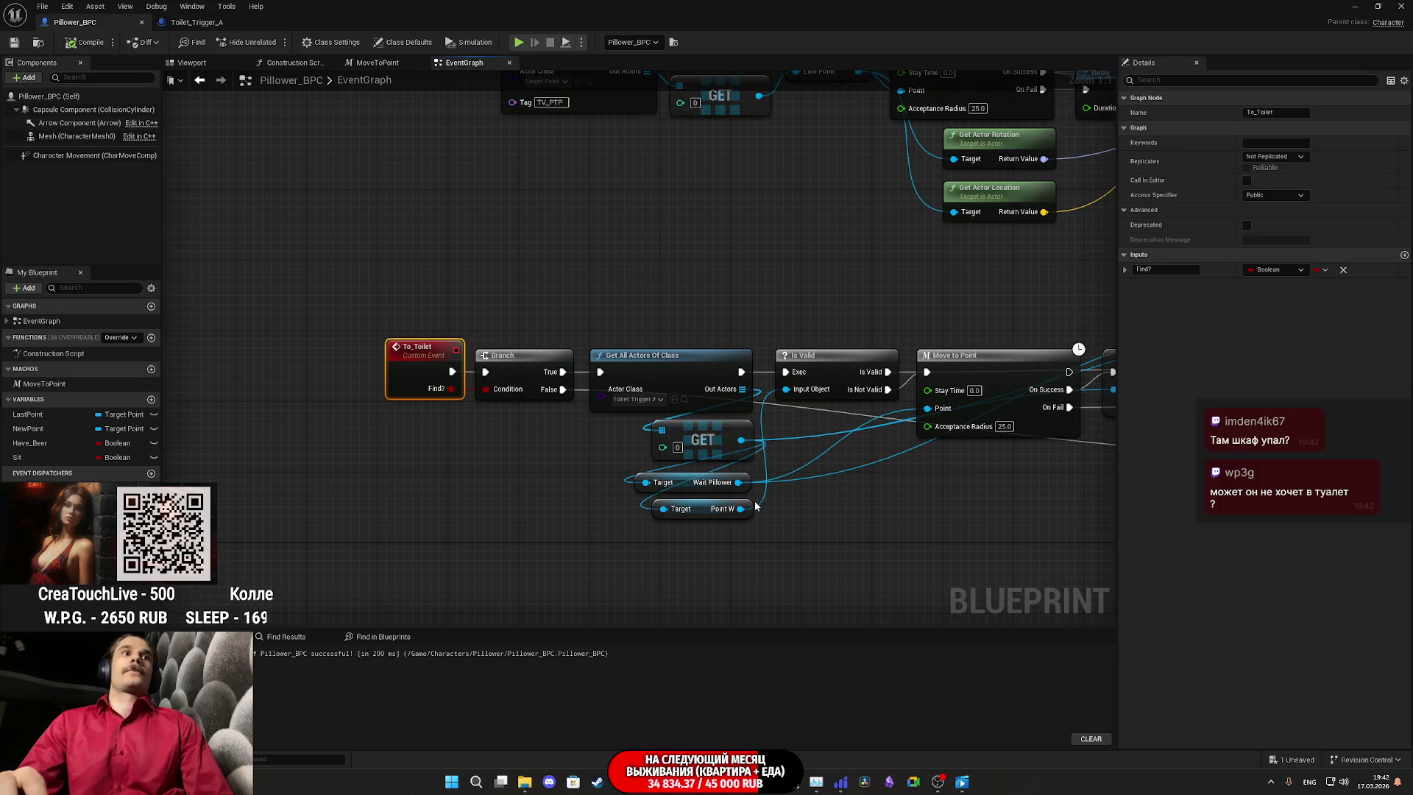
pyautogui.moveTo(702, 514); pyautogui.dragTo(700, 593)
pyautogui.moveTo(874, 557); pyautogui.dragTo(886, 474)
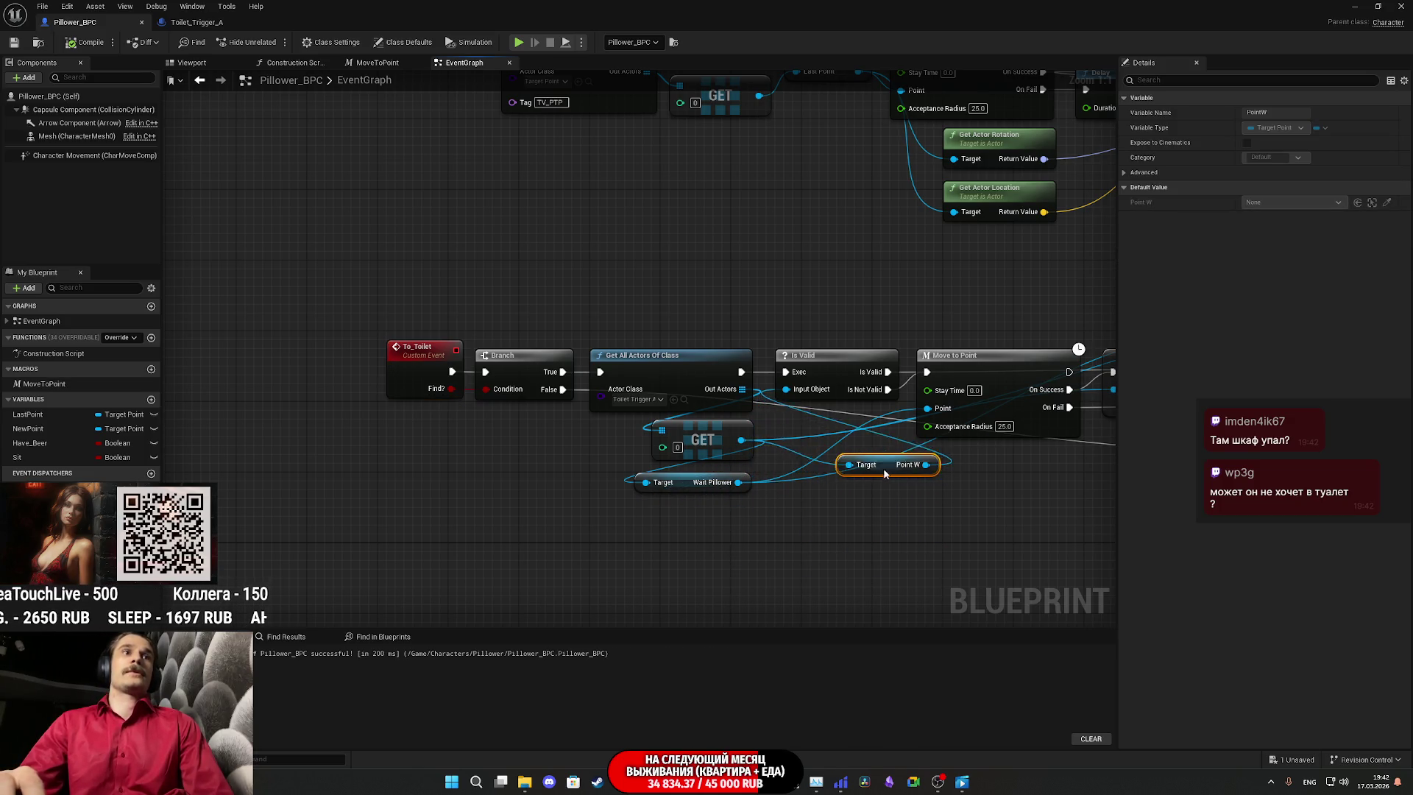
pyautogui.moveTo(823, 431); pyautogui.dragTo(816, 463)
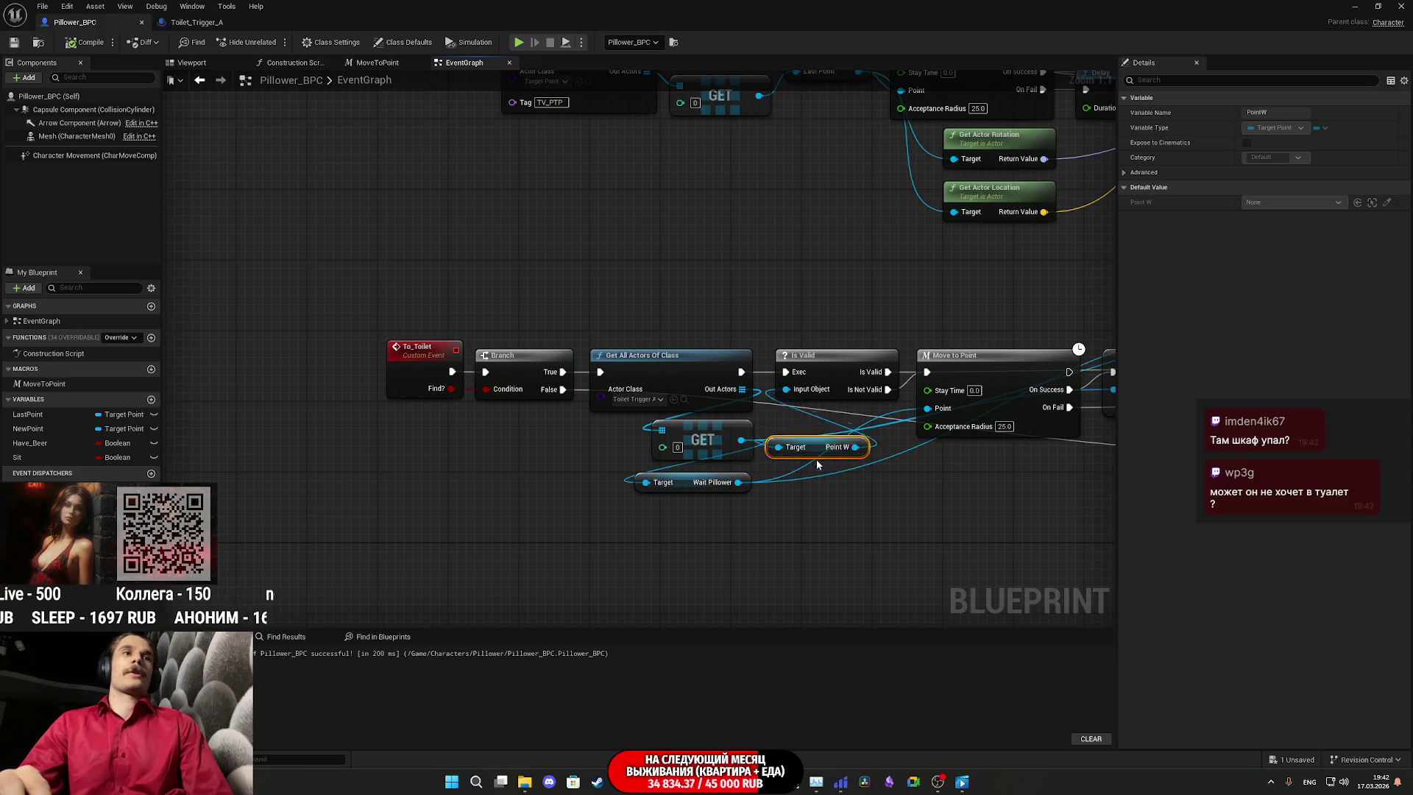
pyautogui.moveTo(766, 521)
pyautogui.mouseDown()
pyautogui.moveTo(720, 533)
pyautogui.moveTo(695, 515)
pyautogui.mouseUp()
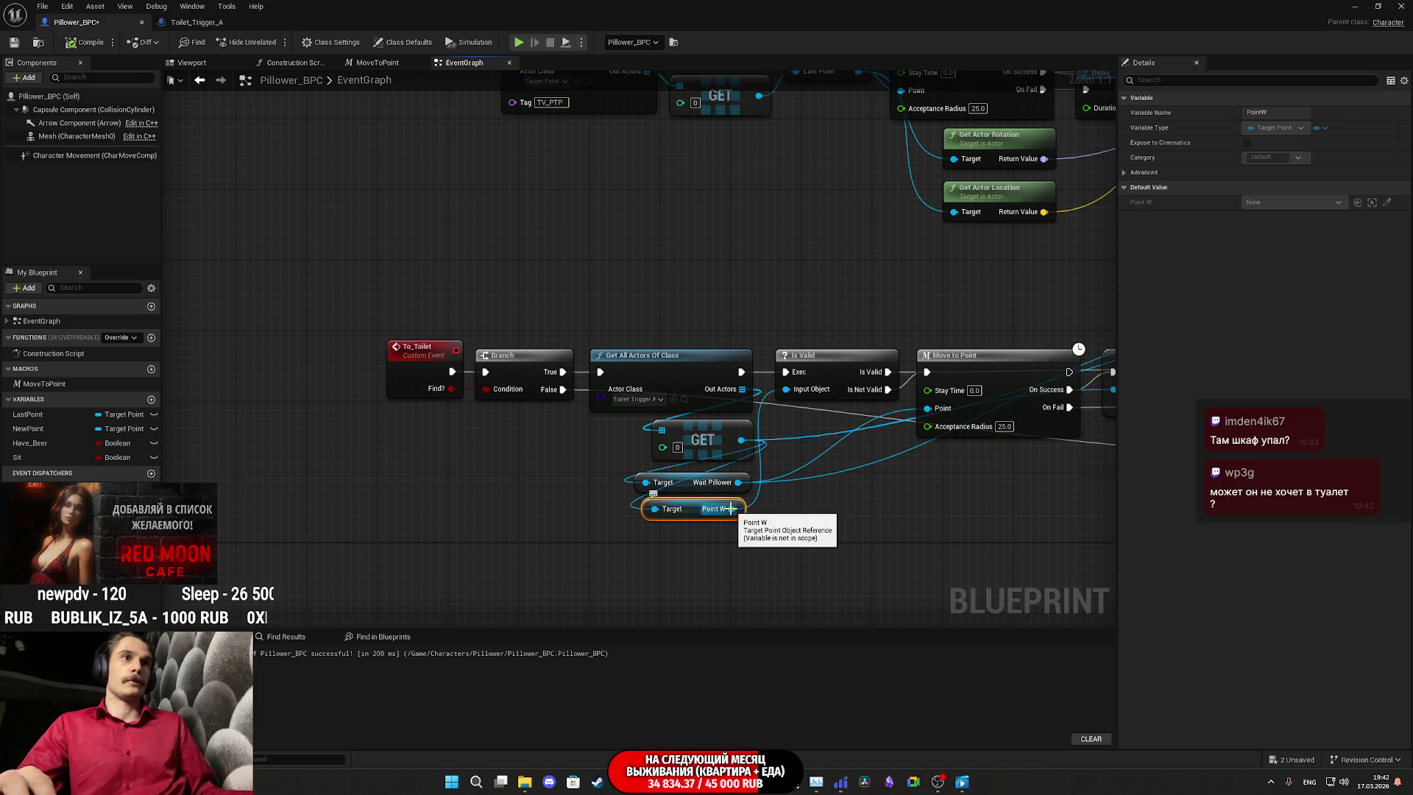
pyautogui.moveTo(840, 527); pyautogui.dragTo(700, 511)
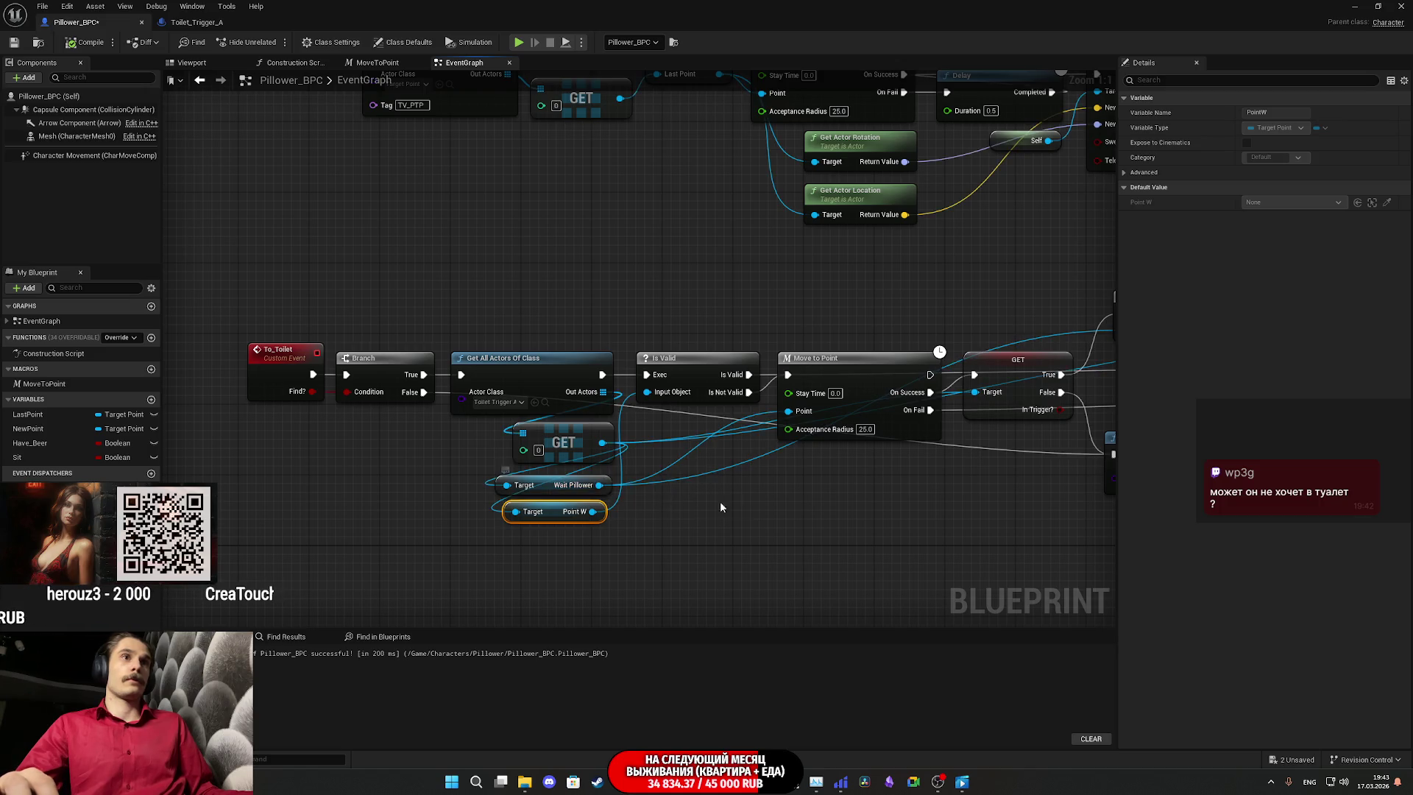
pyautogui.moveTo(720, 501); pyautogui.dragTo(478, 486)
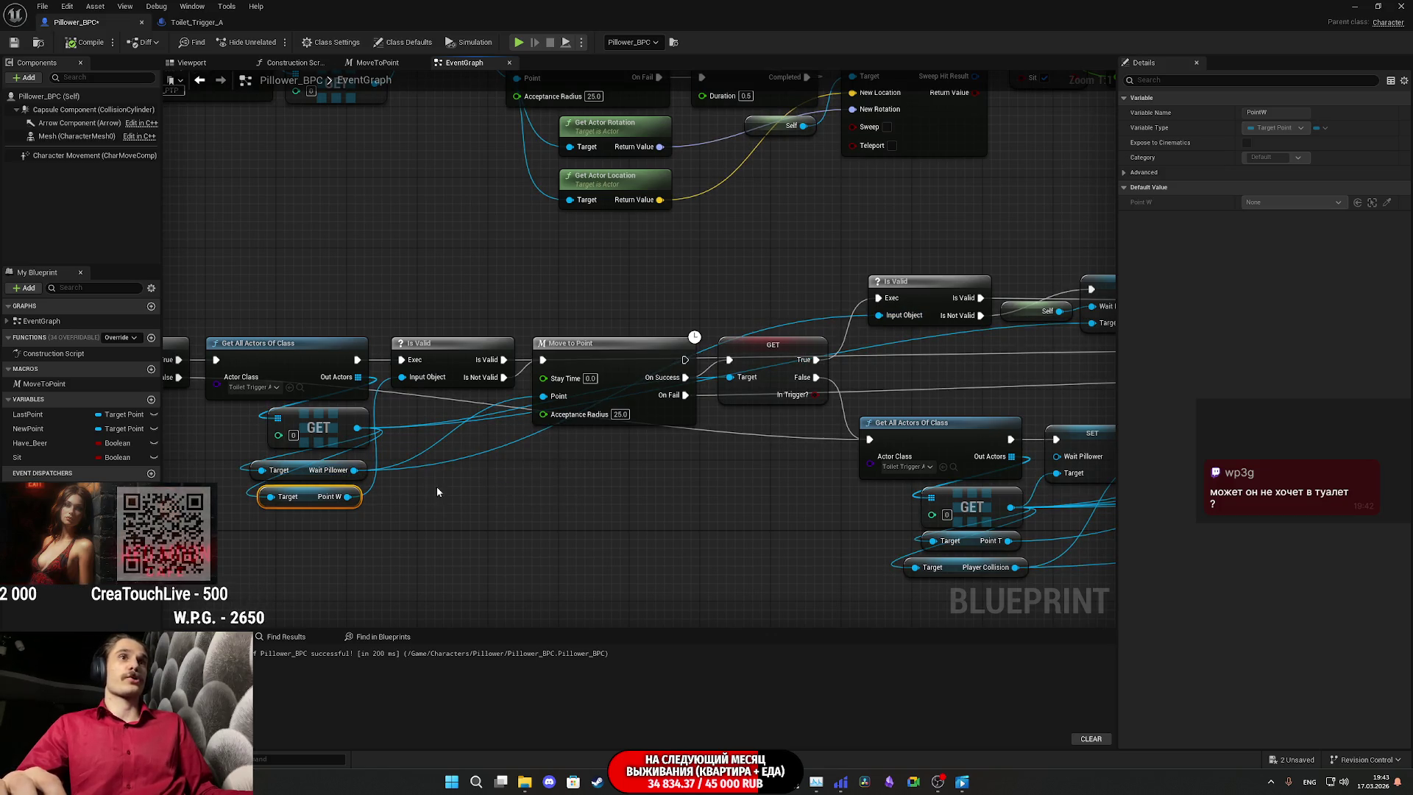
pyautogui.moveTo(449, 491); pyautogui.dragTo(512, 500)
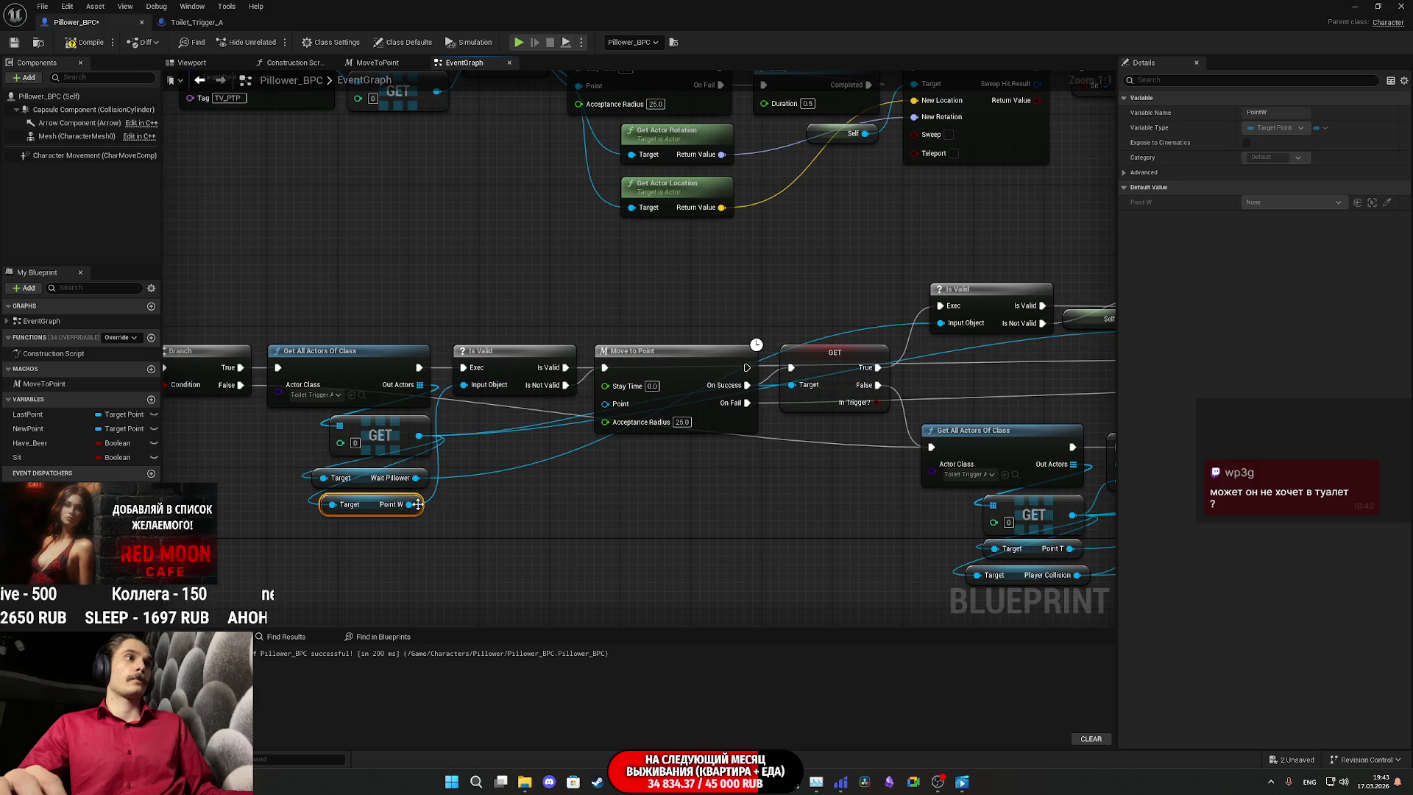
# Step: Wire Wait Pillower into Is Valid and Point W into Move To Point, then save
pyautogui.moveTo(410, 505); pyautogui.dragTo(418, 484)
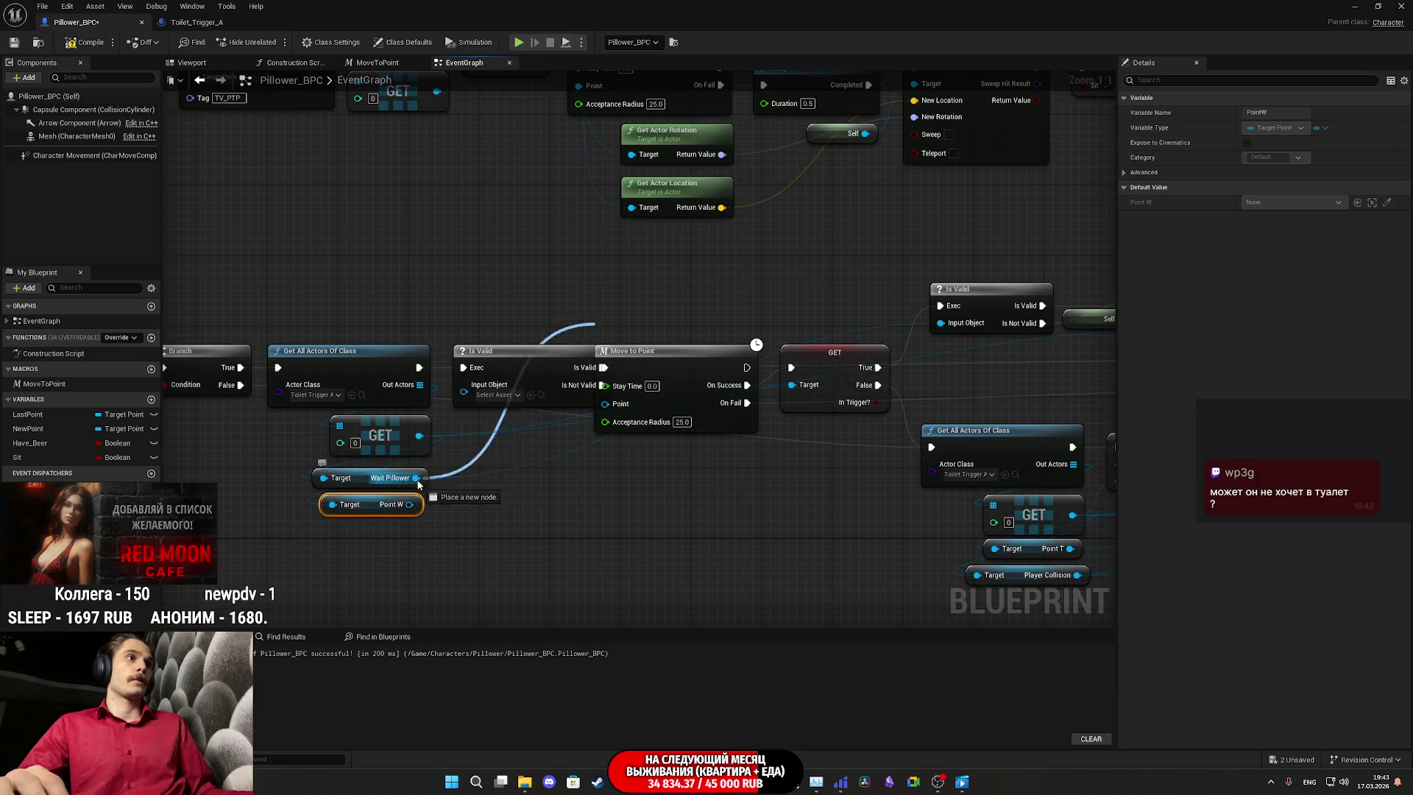
pyautogui.moveTo(490, 398); pyautogui.dragTo(489, 394)
pyautogui.moveTo(406, 505)
pyautogui.mouseDown()
pyautogui.moveTo(637, 399)
pyautogui.moveTo(605, 403)
pyautogui.mouseUp()
pyautogui.click(632, 511)
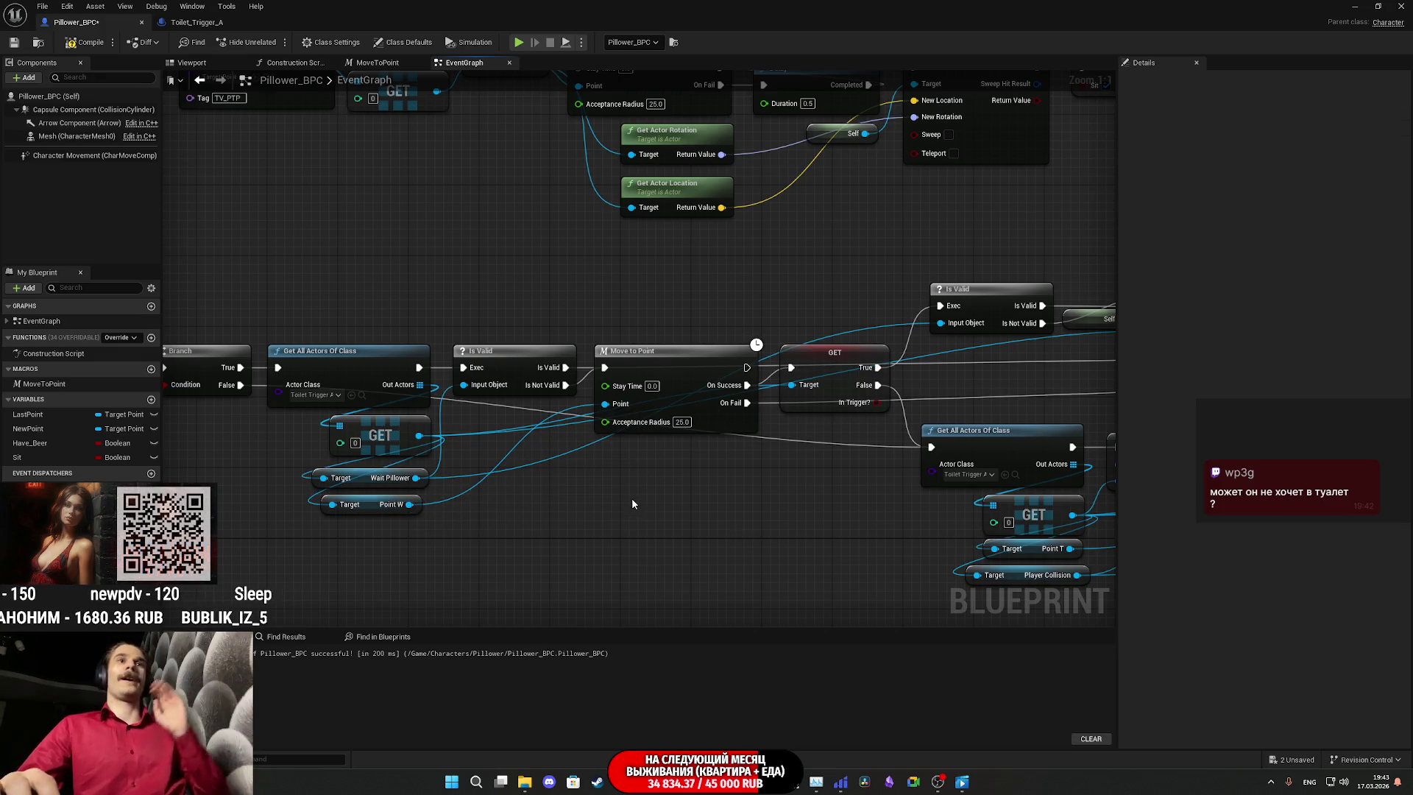
pyautogui.moveTo(699, 515)
pyautogui.mouseDown()
pyautogui.moveTo(503, 492)
pyautogui.moveTo(686, 485)
pyautogui.mouseUp()
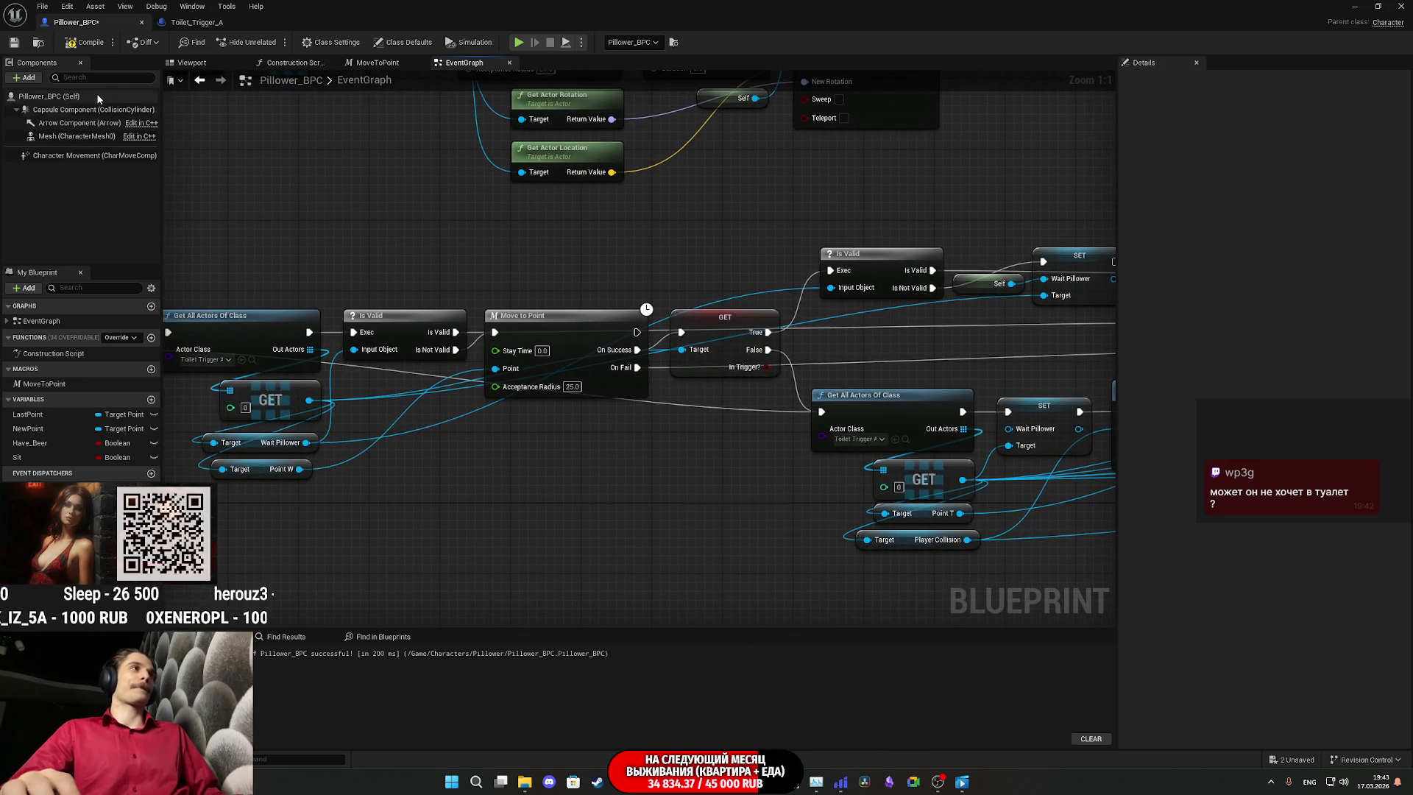
pyautogui.click(15, 43)
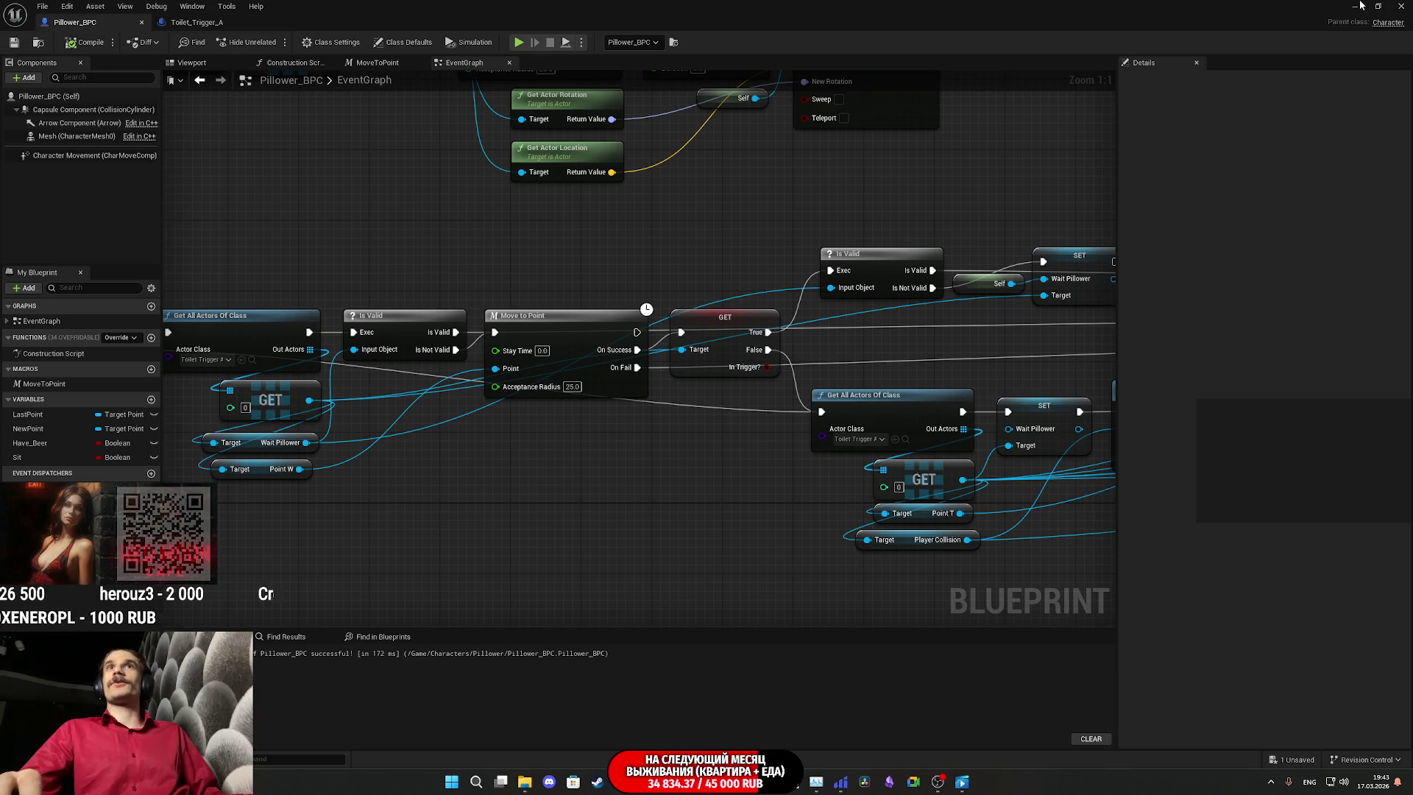
pyautogui.click(1359, 6)
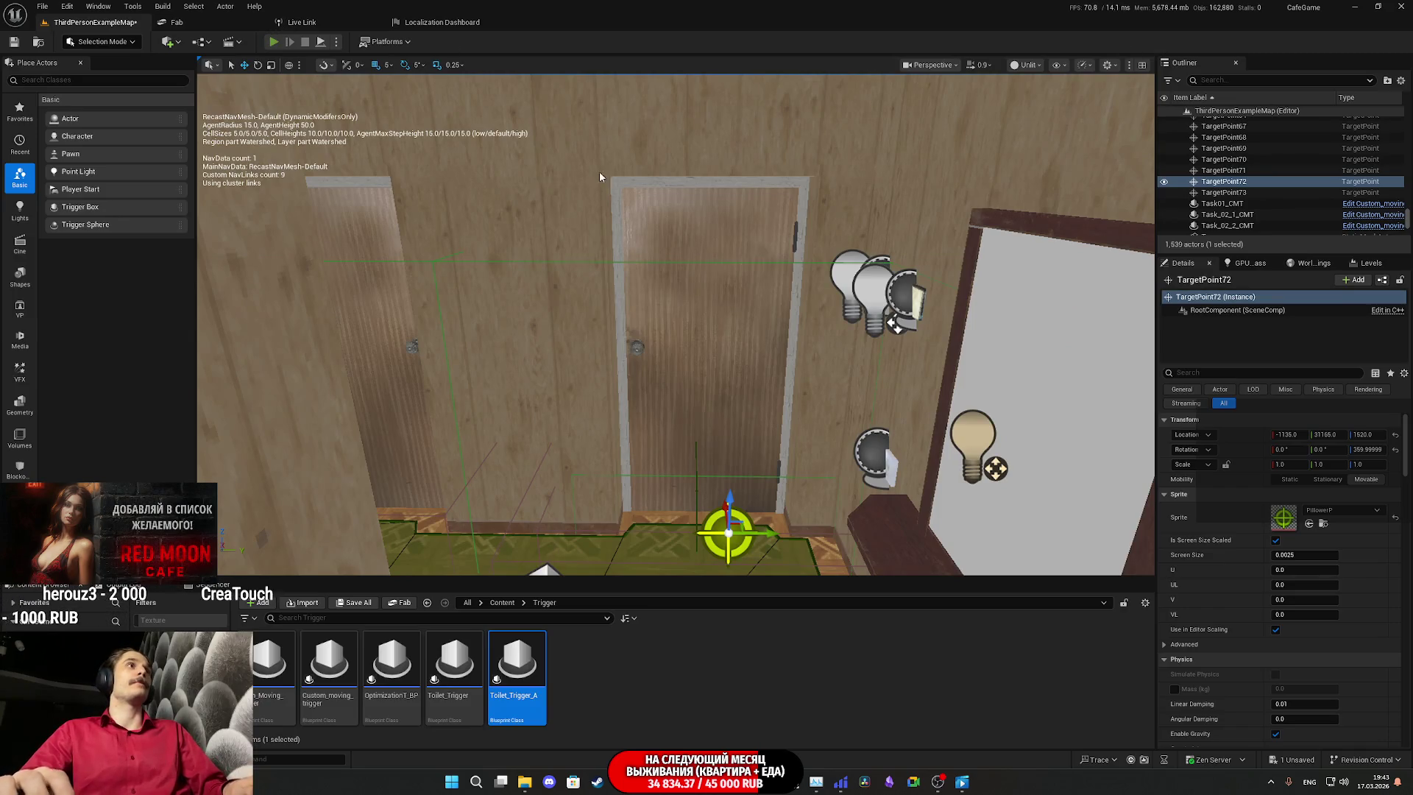
# Step: Play the level fullscreen, walk down the hallway and open the toilet door and the next door
pyautogui.hotkey('alt', 'p')
pyautogui.press('F11')
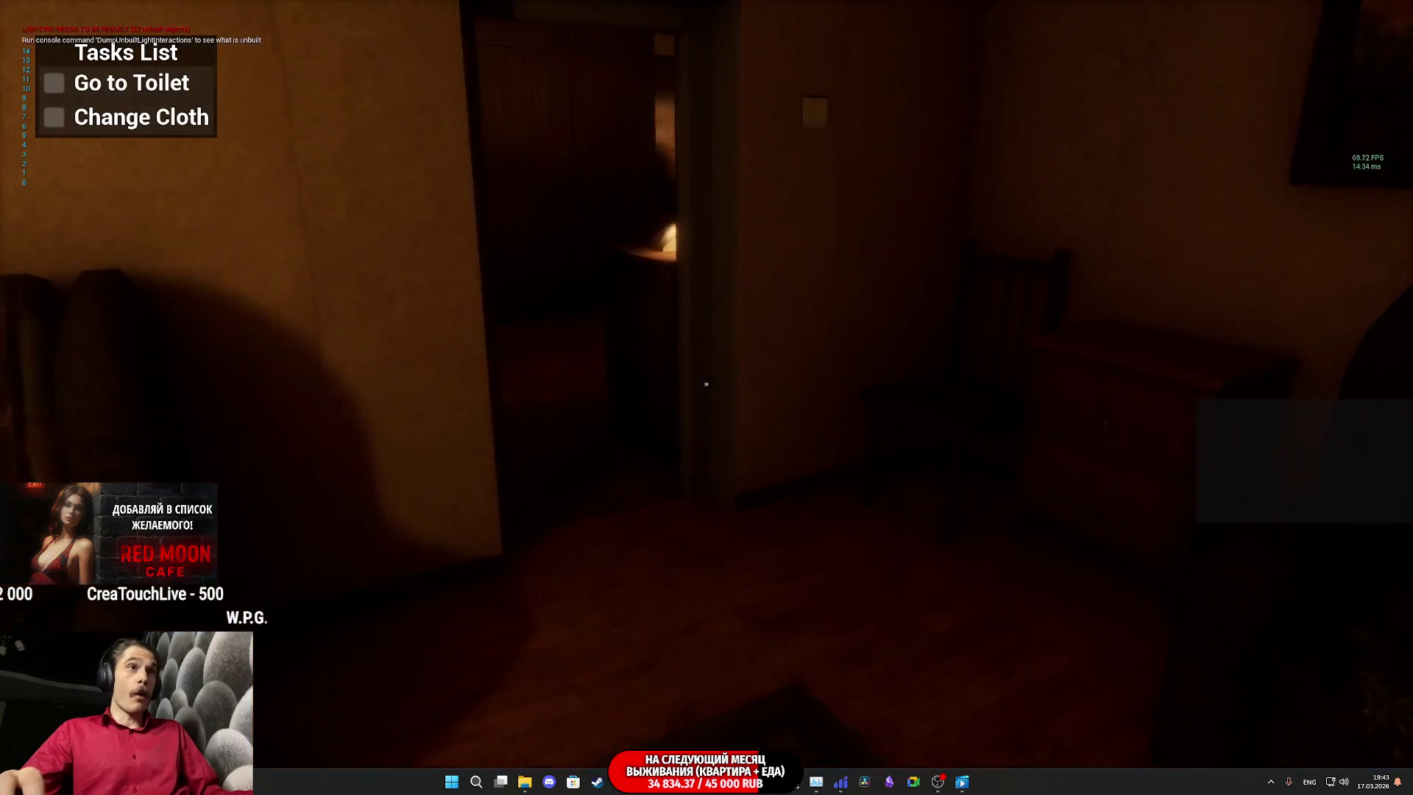
pyautogui.press('w')
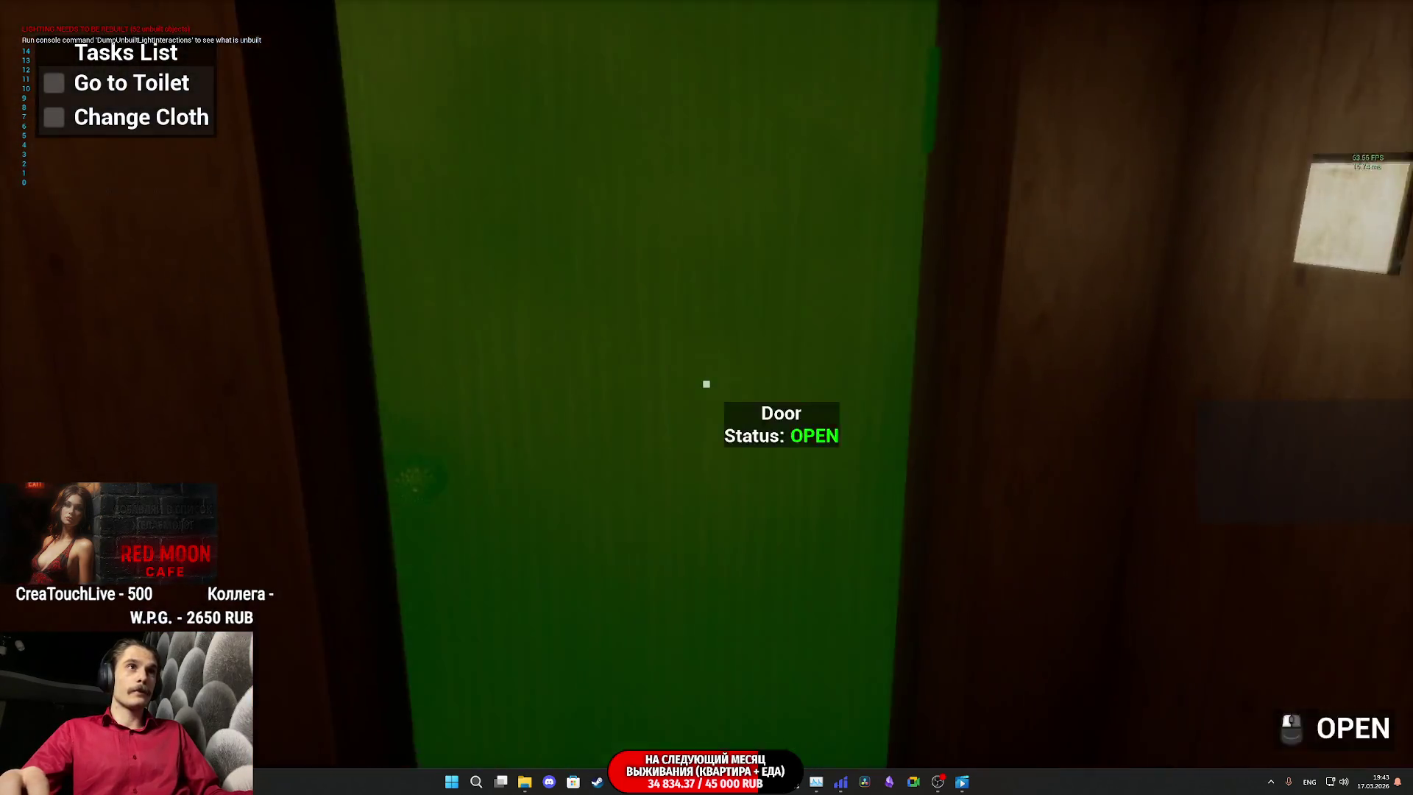
pyautogui.click(706, 383)
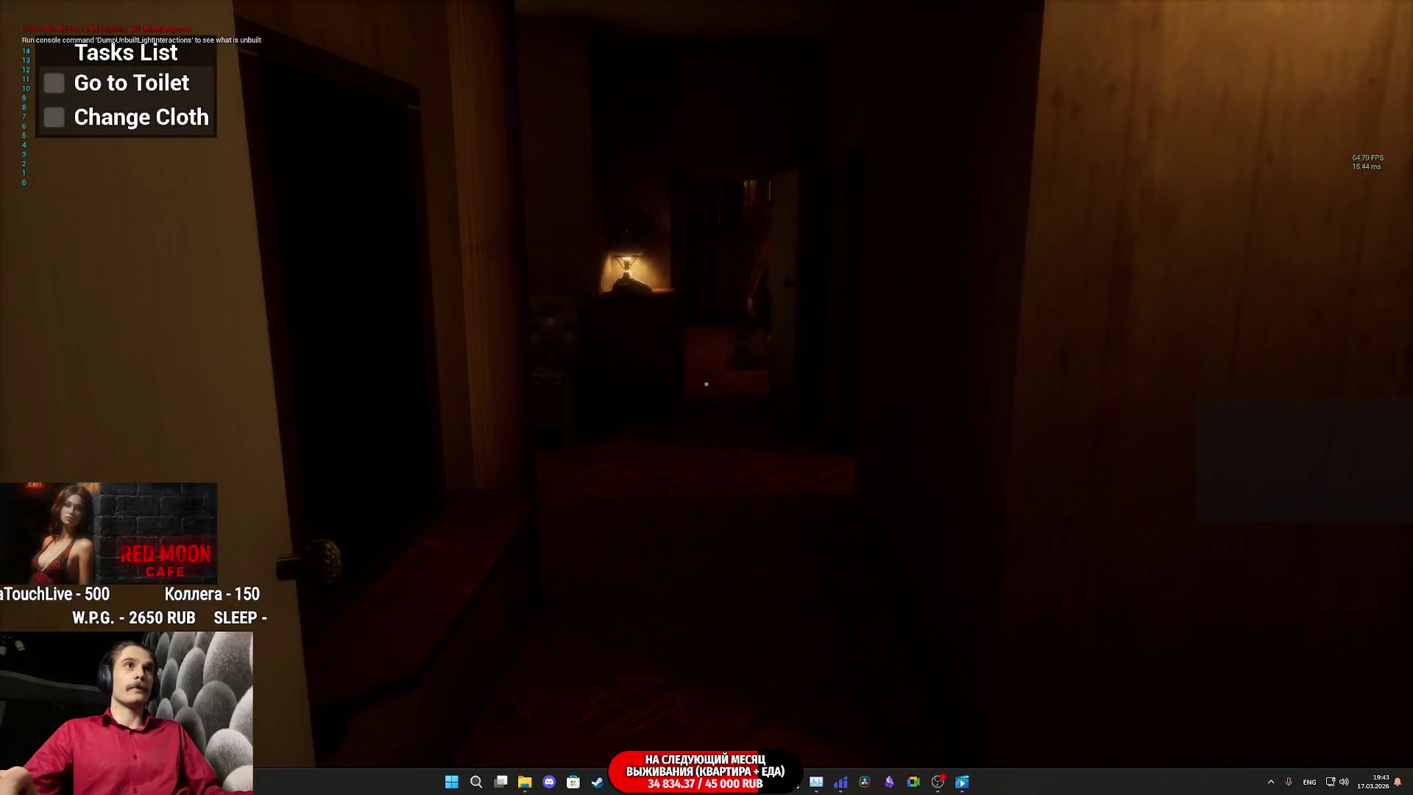
pyautogui.press('w')
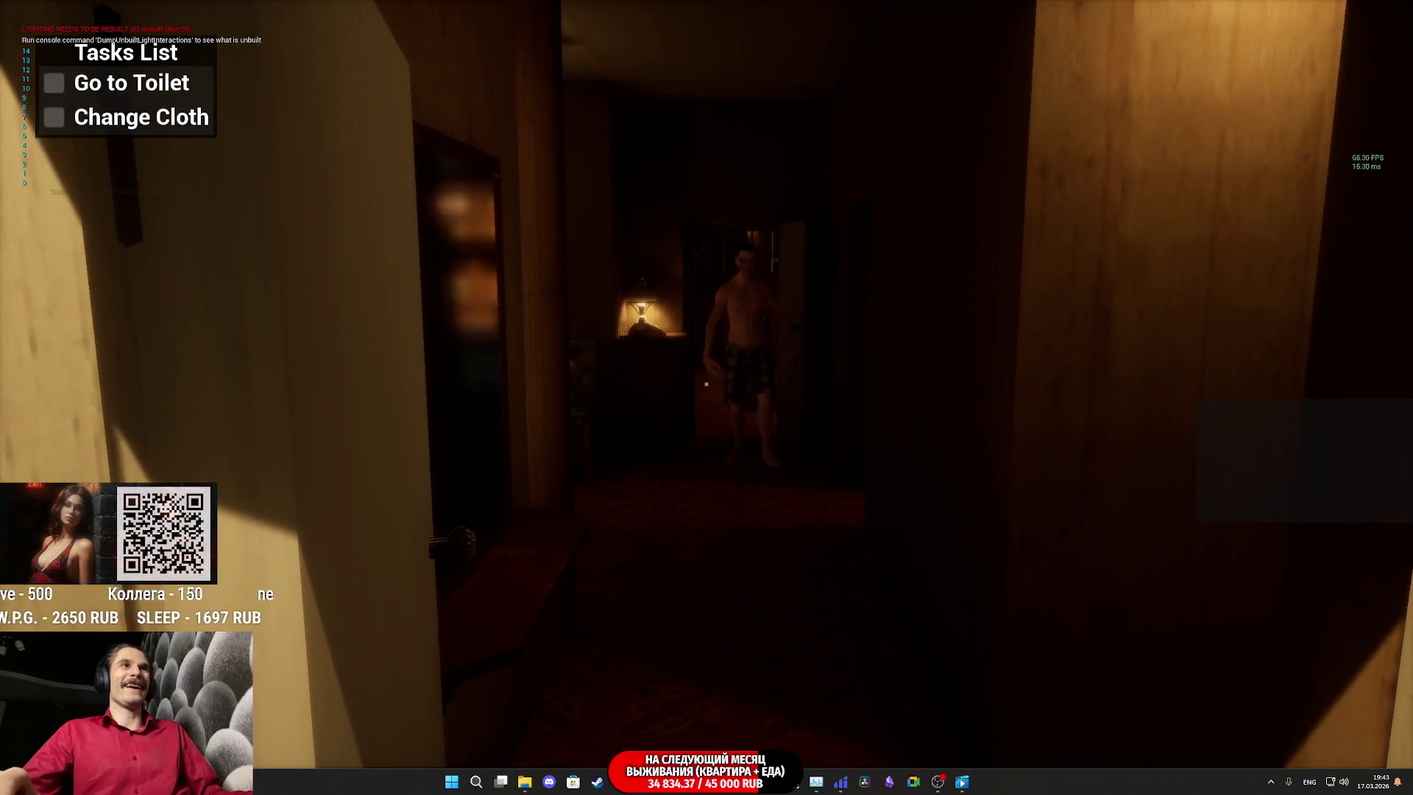
pyautogui.press('w')
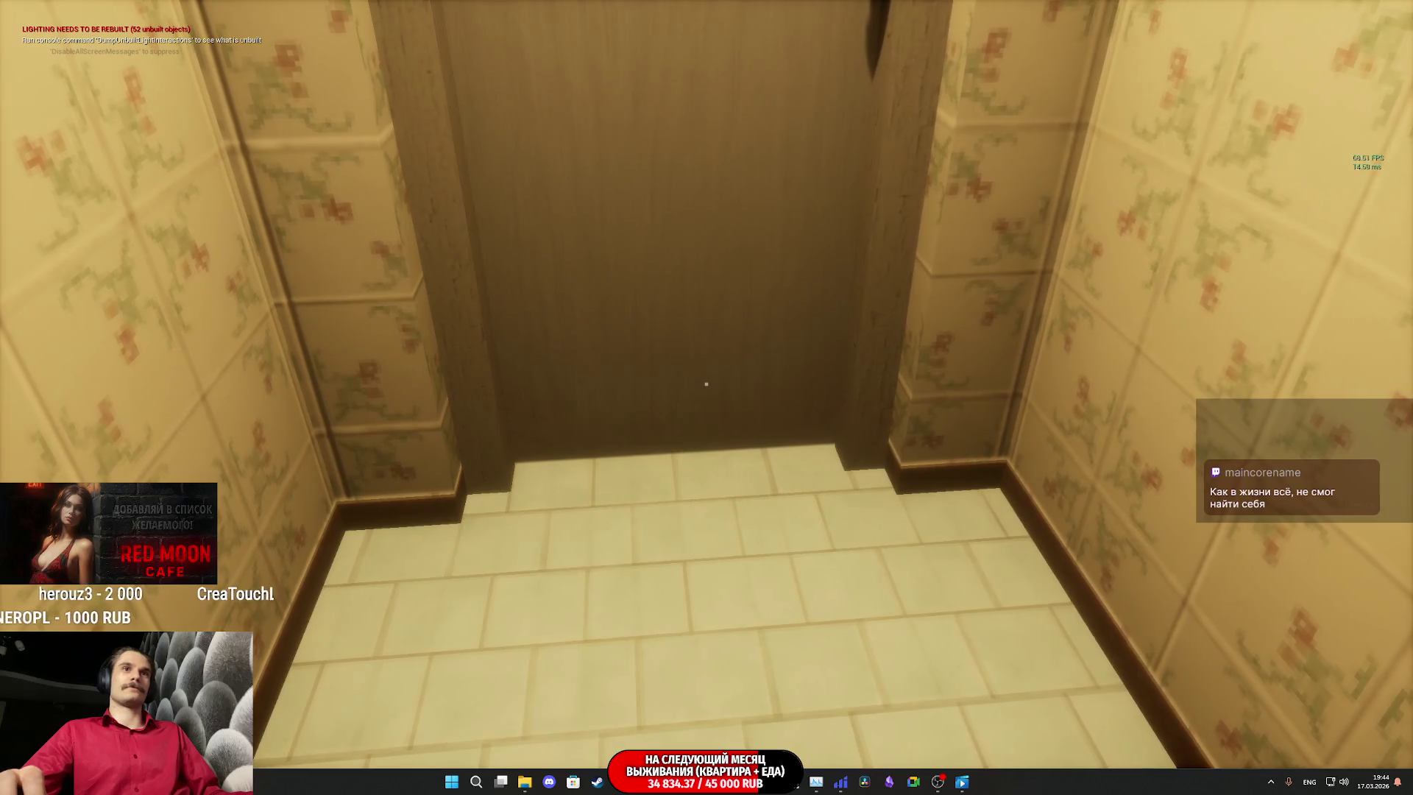
pyautogui.press('e')
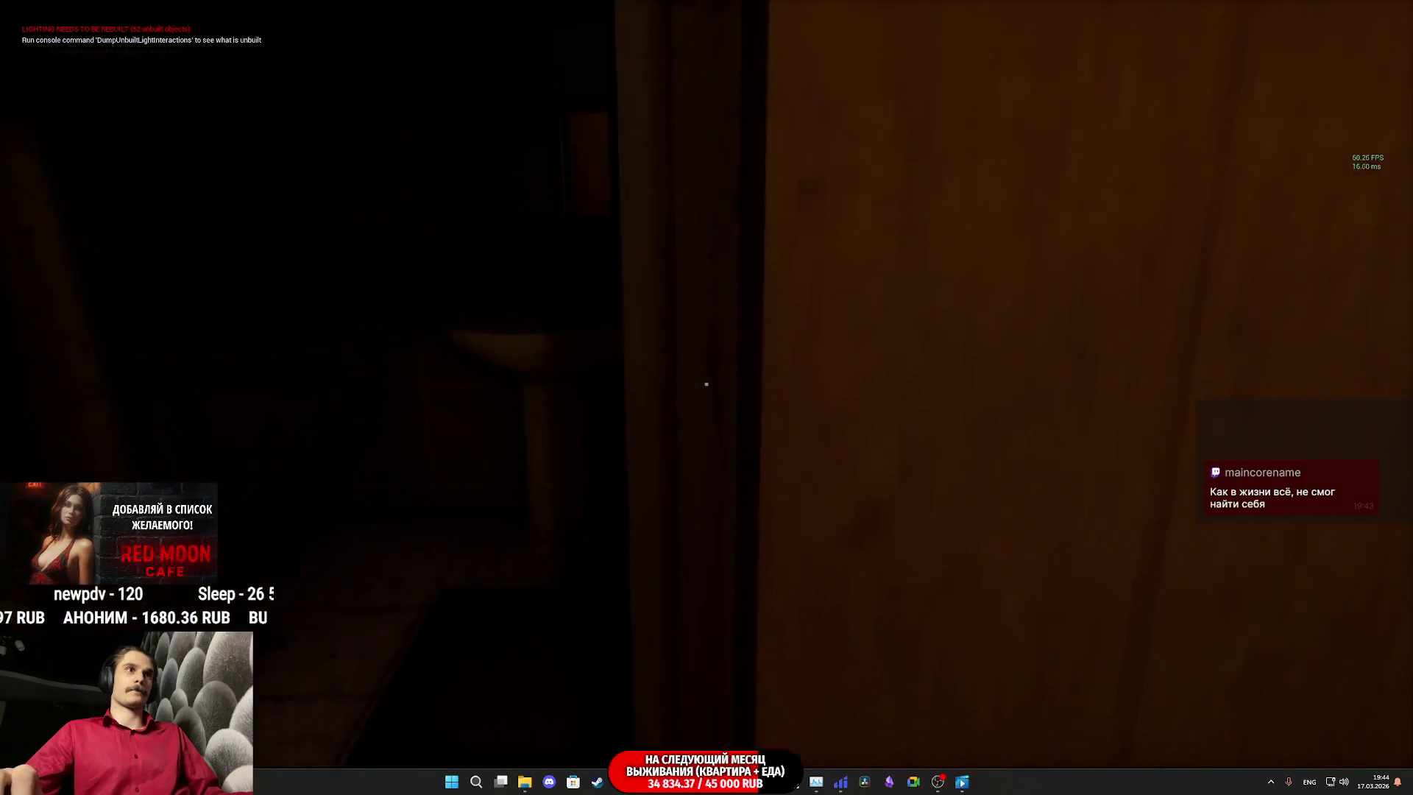
# Step: Switch on the toilet and bathroom lights and step into the bathroom
pyautogui.click(706, 383)
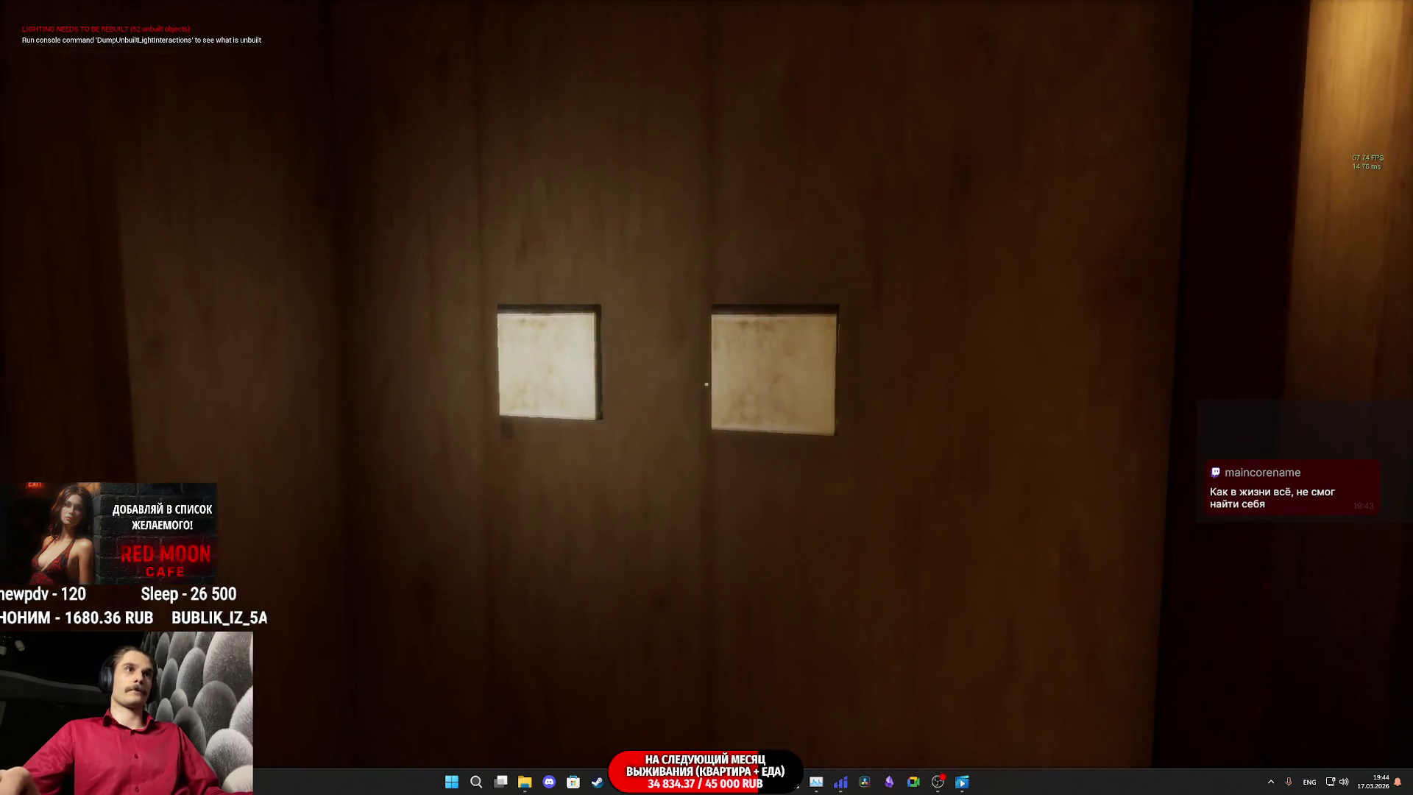
pyautogui.click(706, 383)
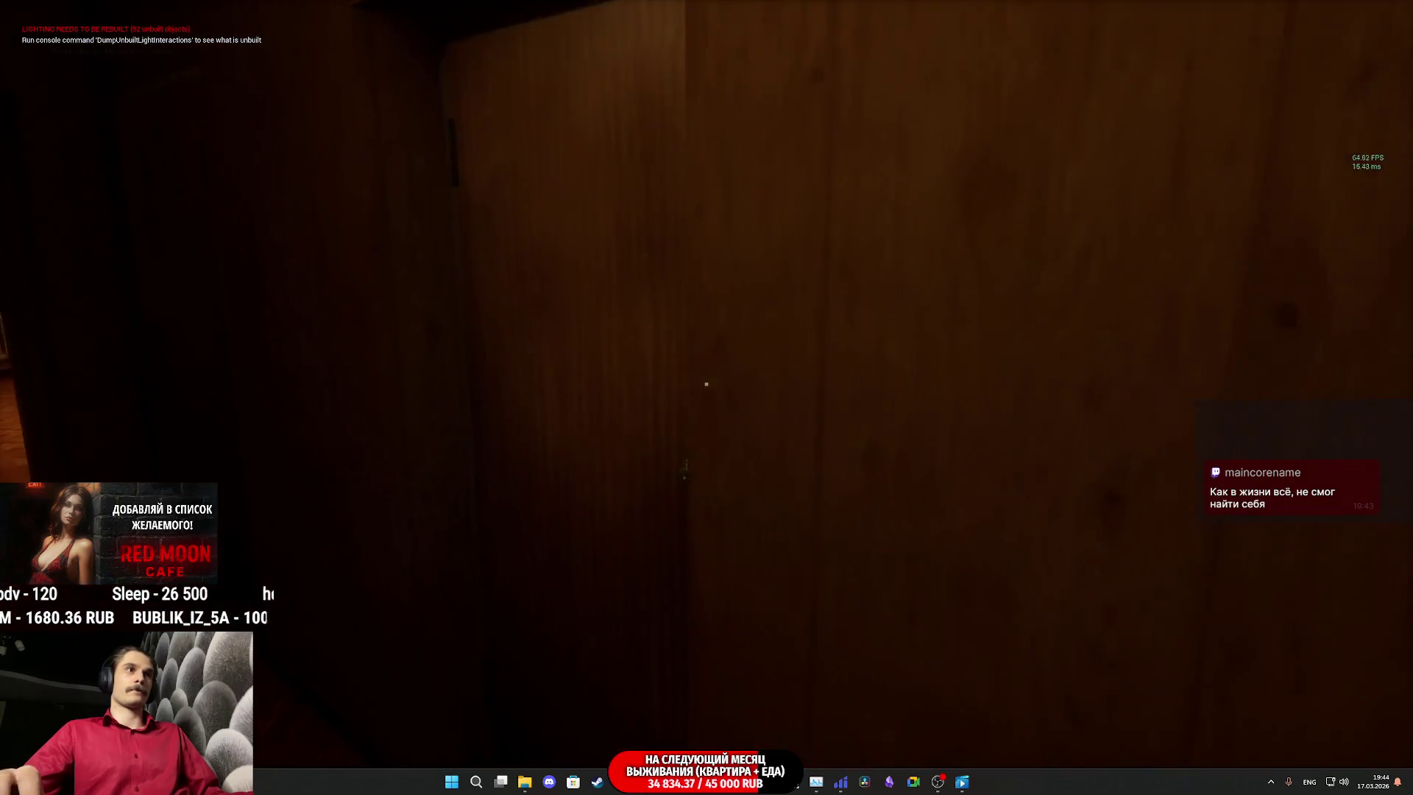
pyautogui.click(707, 383)
pyautogui.click(706, 383)
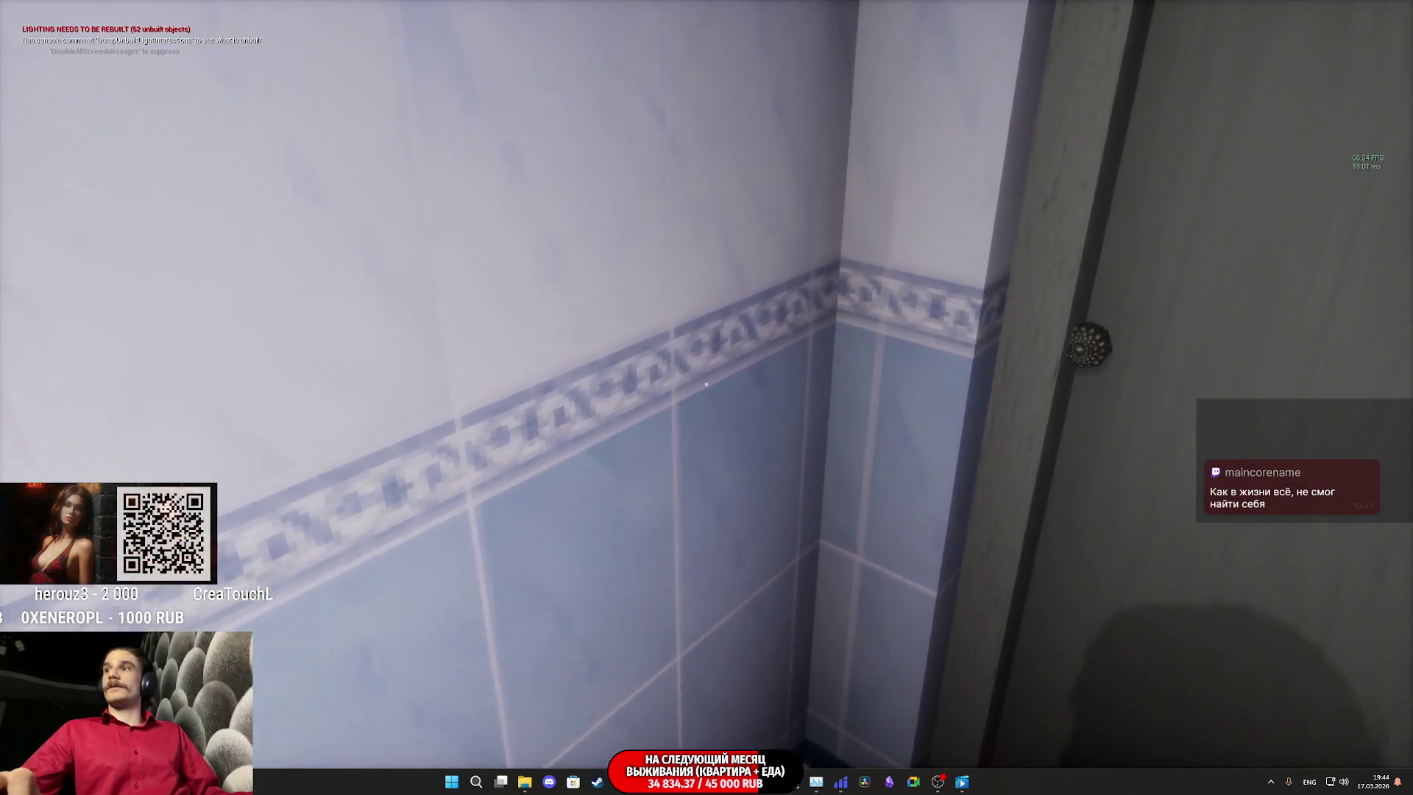
# Step: Leave through the door into the corridor and sit down in the seat
pyautogui.press('e')
pyautogui.press('w')
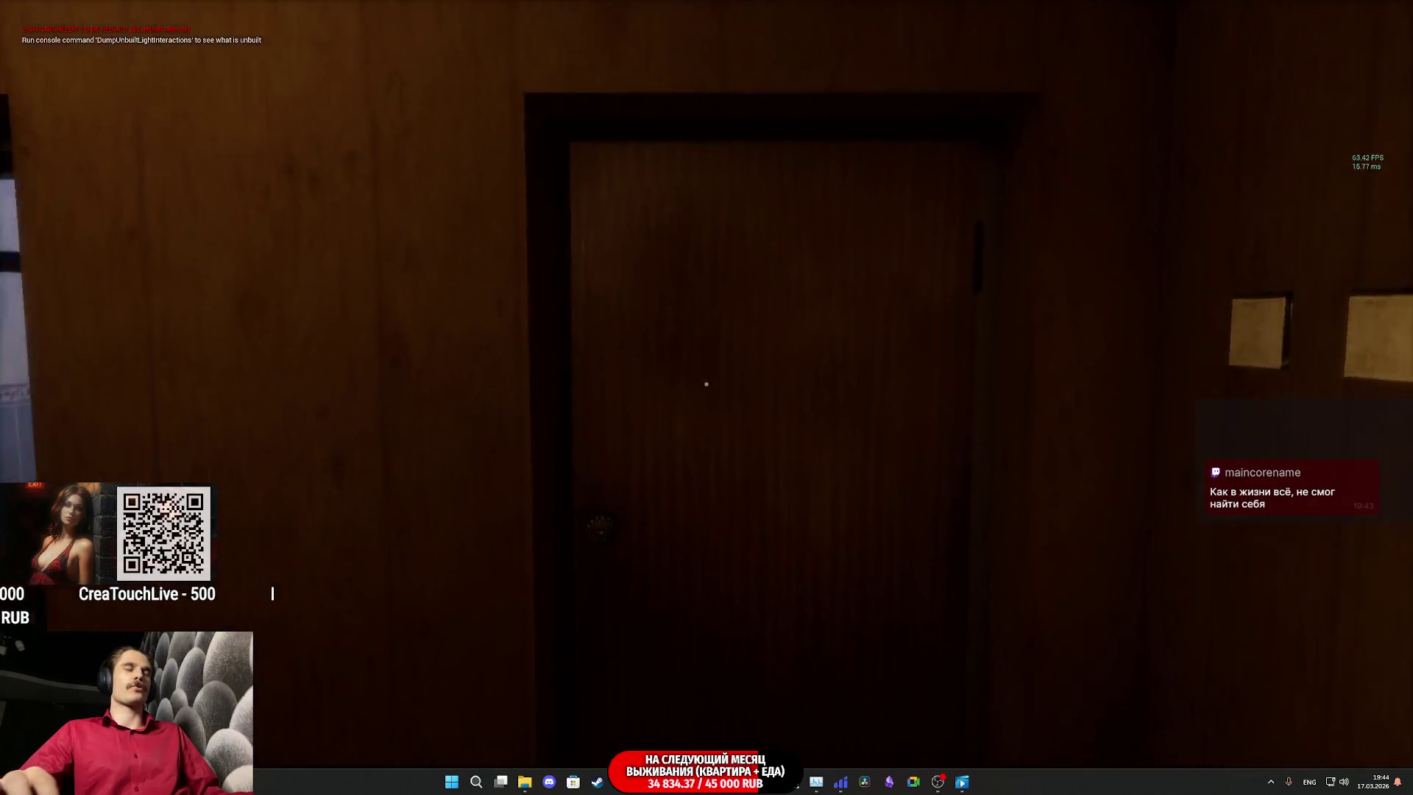
pyautogui.press('w')
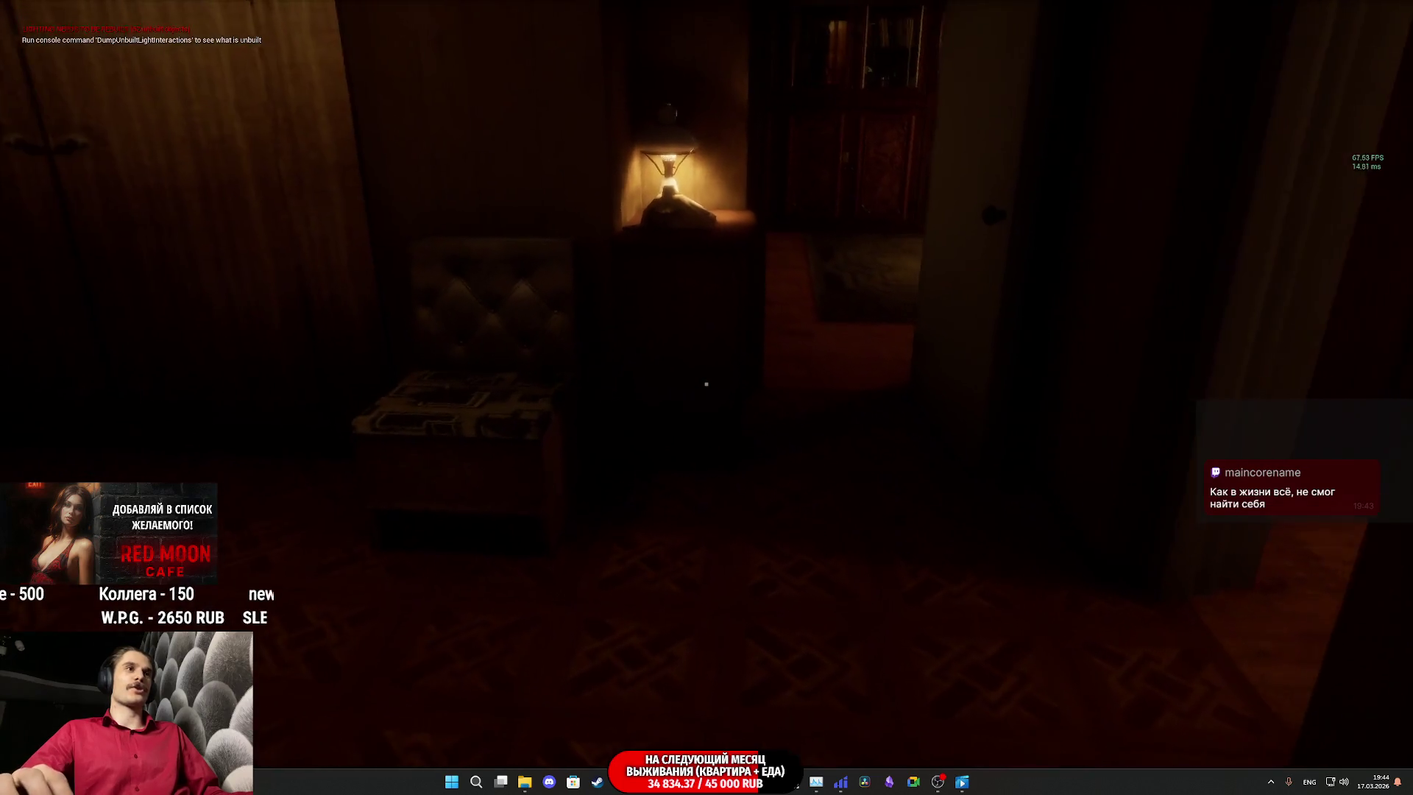
pyautogui.press('f')
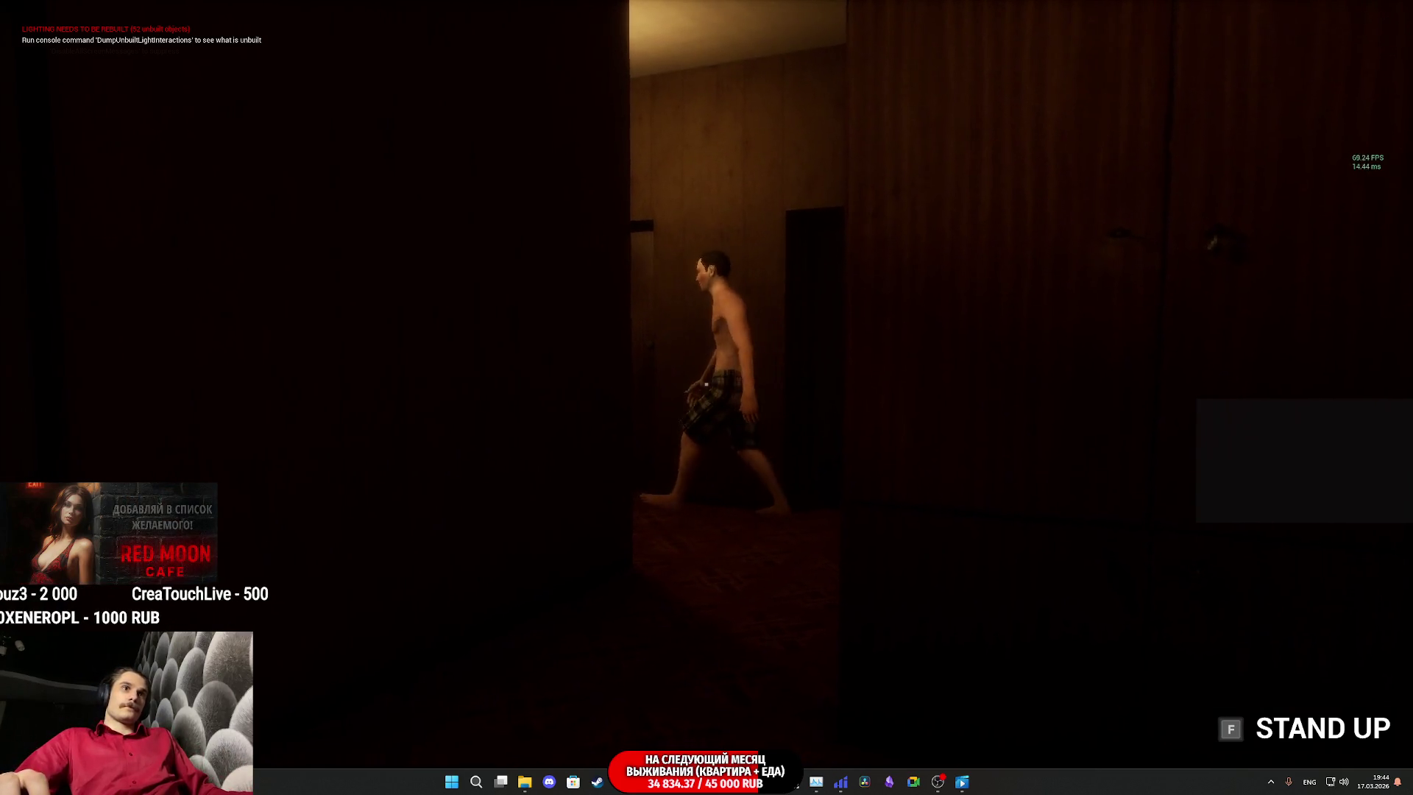
# Step: Stand up and follow the NPC across the kitchen and back down the hallway
pyautogui.press('f')
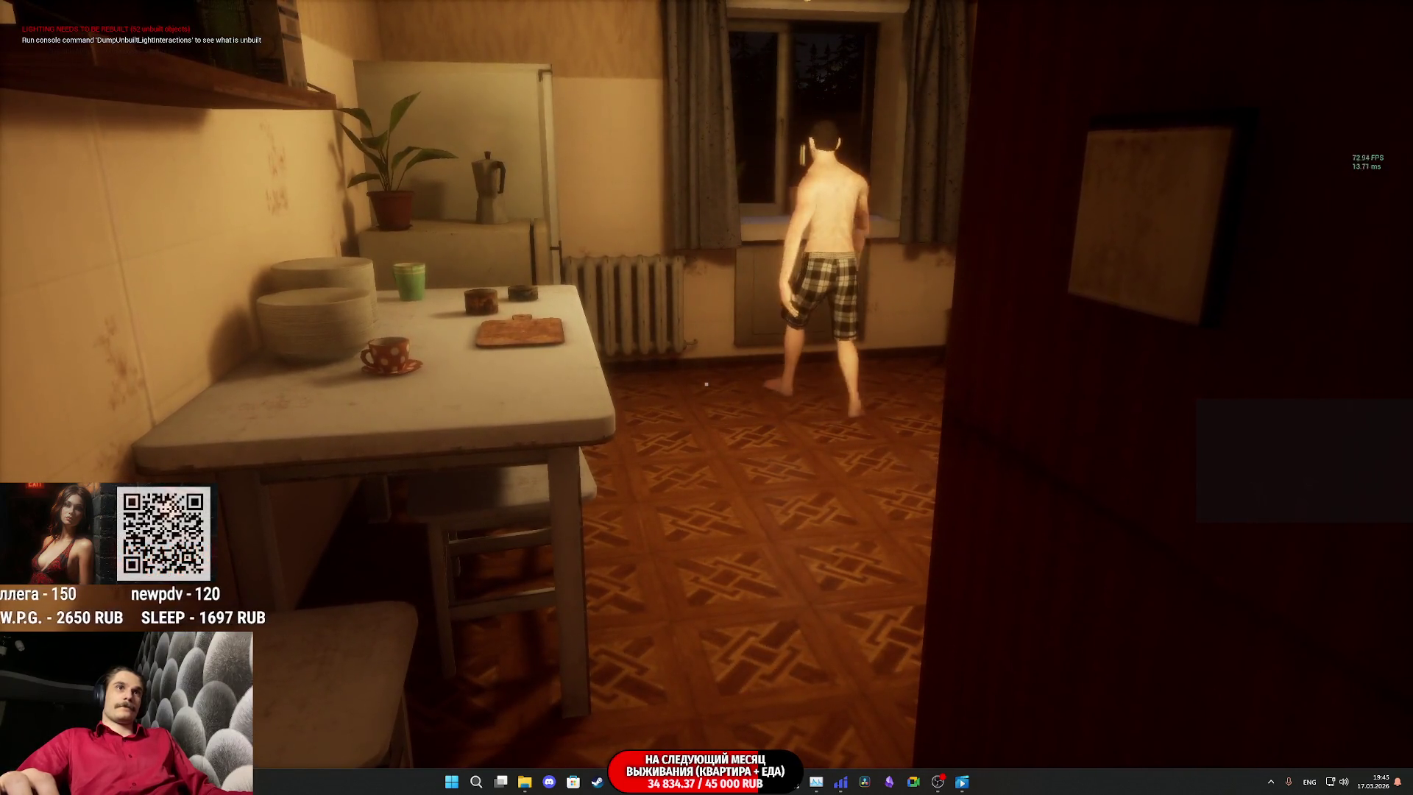
pyautogui.press('w')
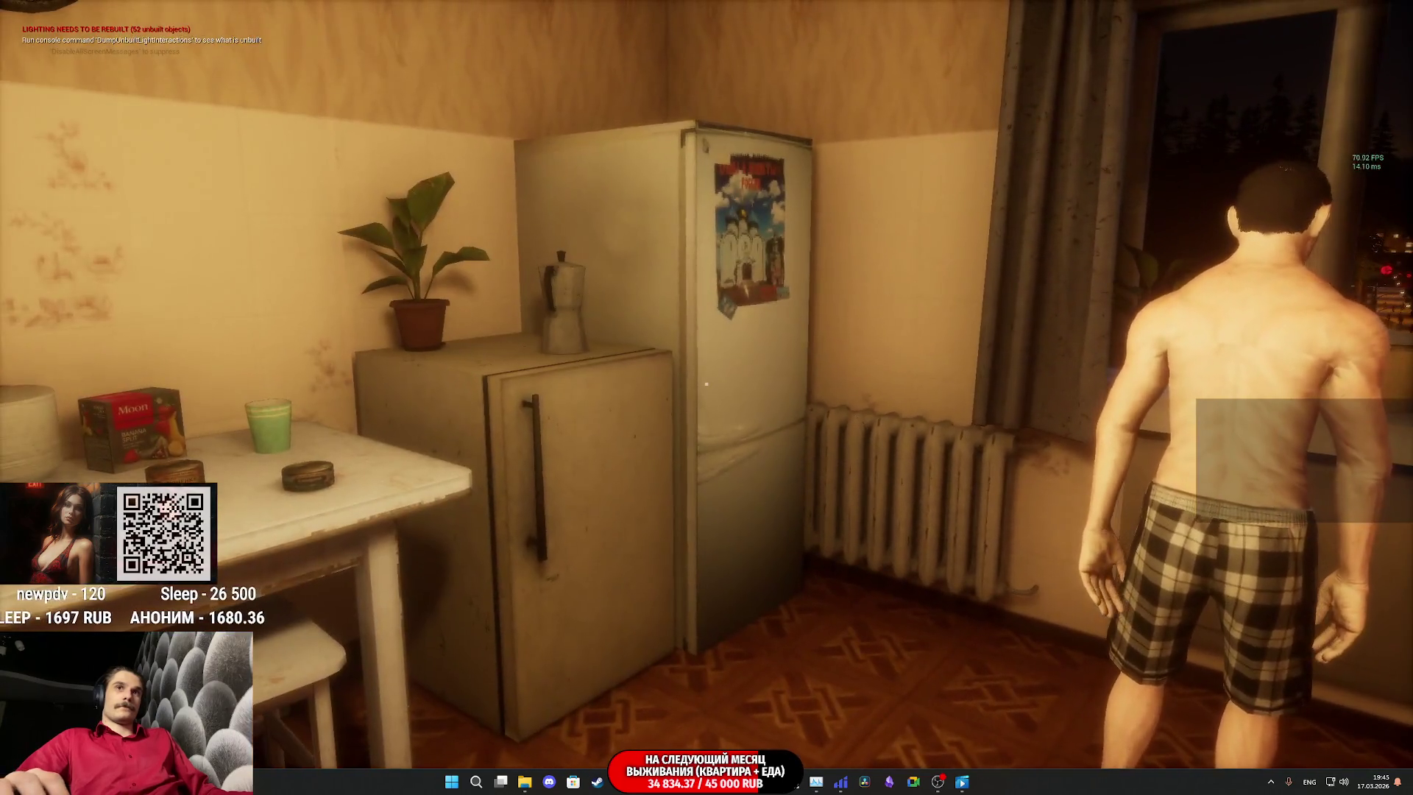
pyautogui.press('e')
pyautogui.press('w')
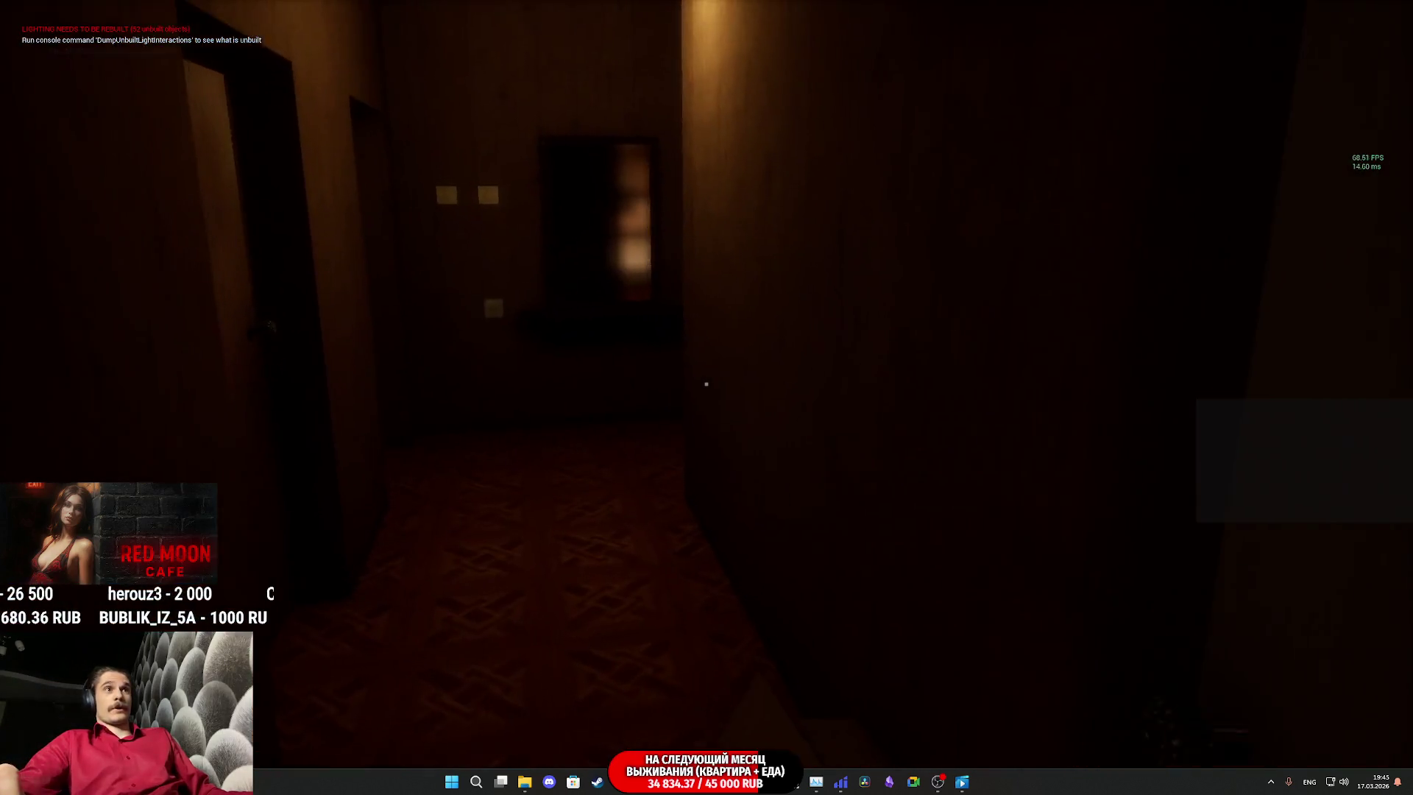
pyautogui.press('w')
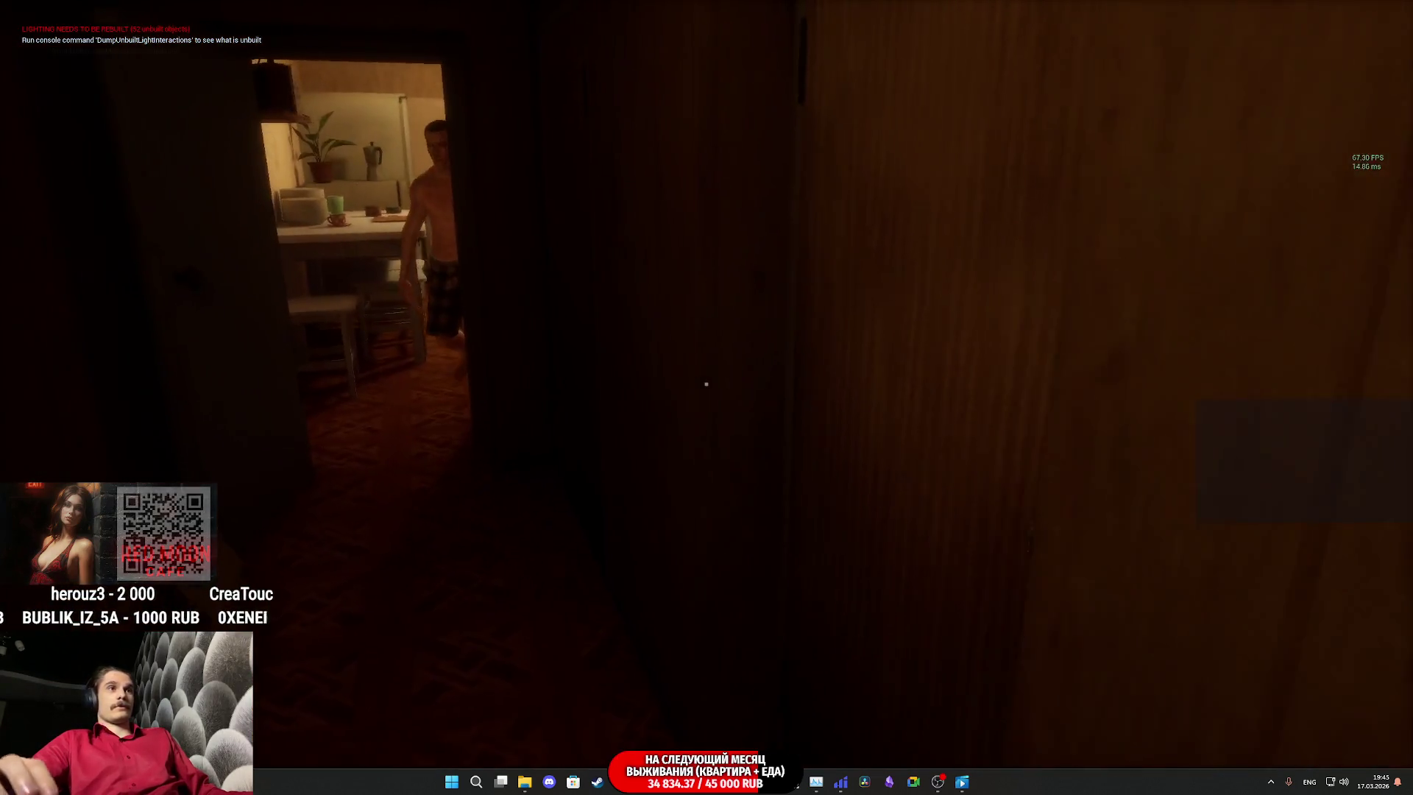
pyautogui.moveTo(706, 384)
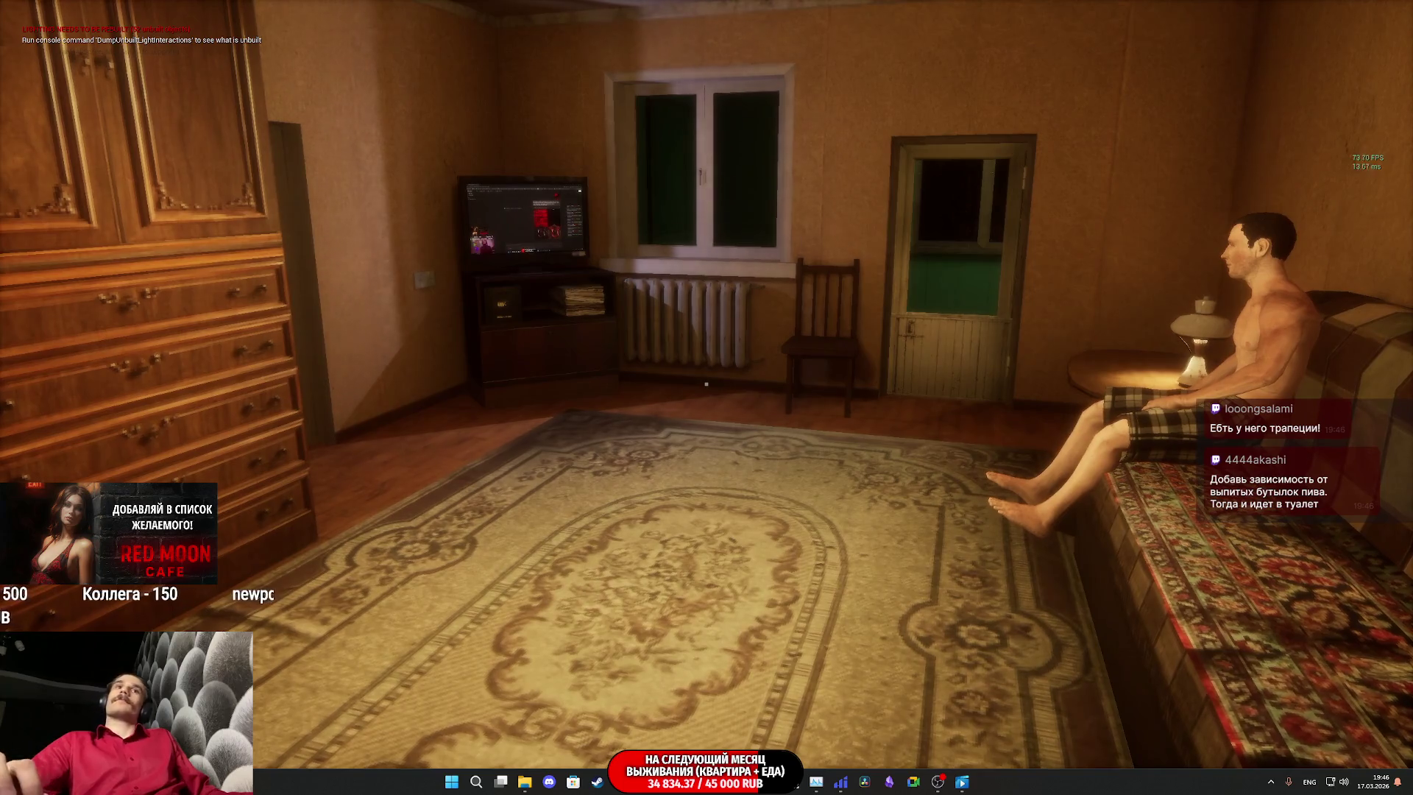
# Step: Walk up to the seated NPC, step out onto the balcony and back, then sit on the free chair
pyautogui.press('w')
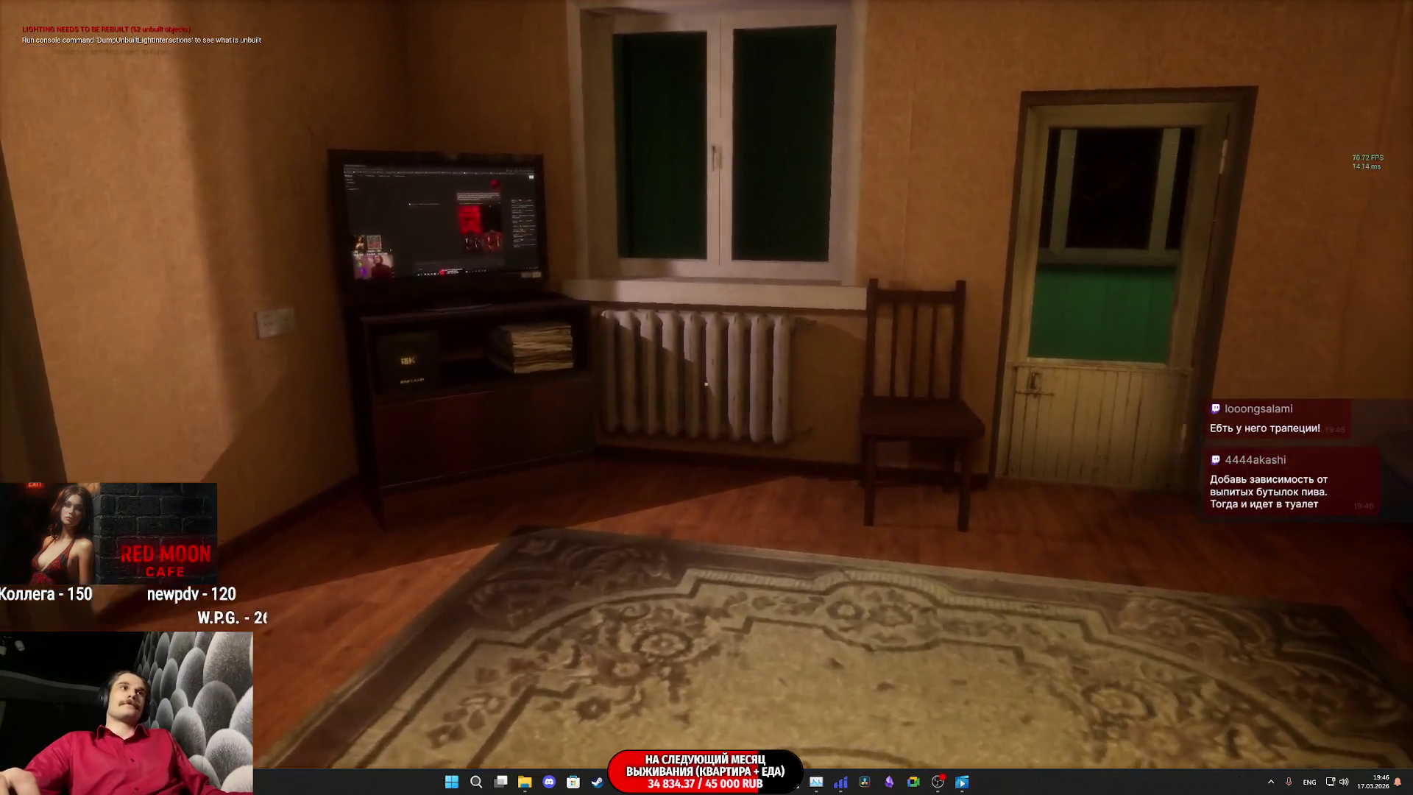
pyautogui.moveTo(705, 383)
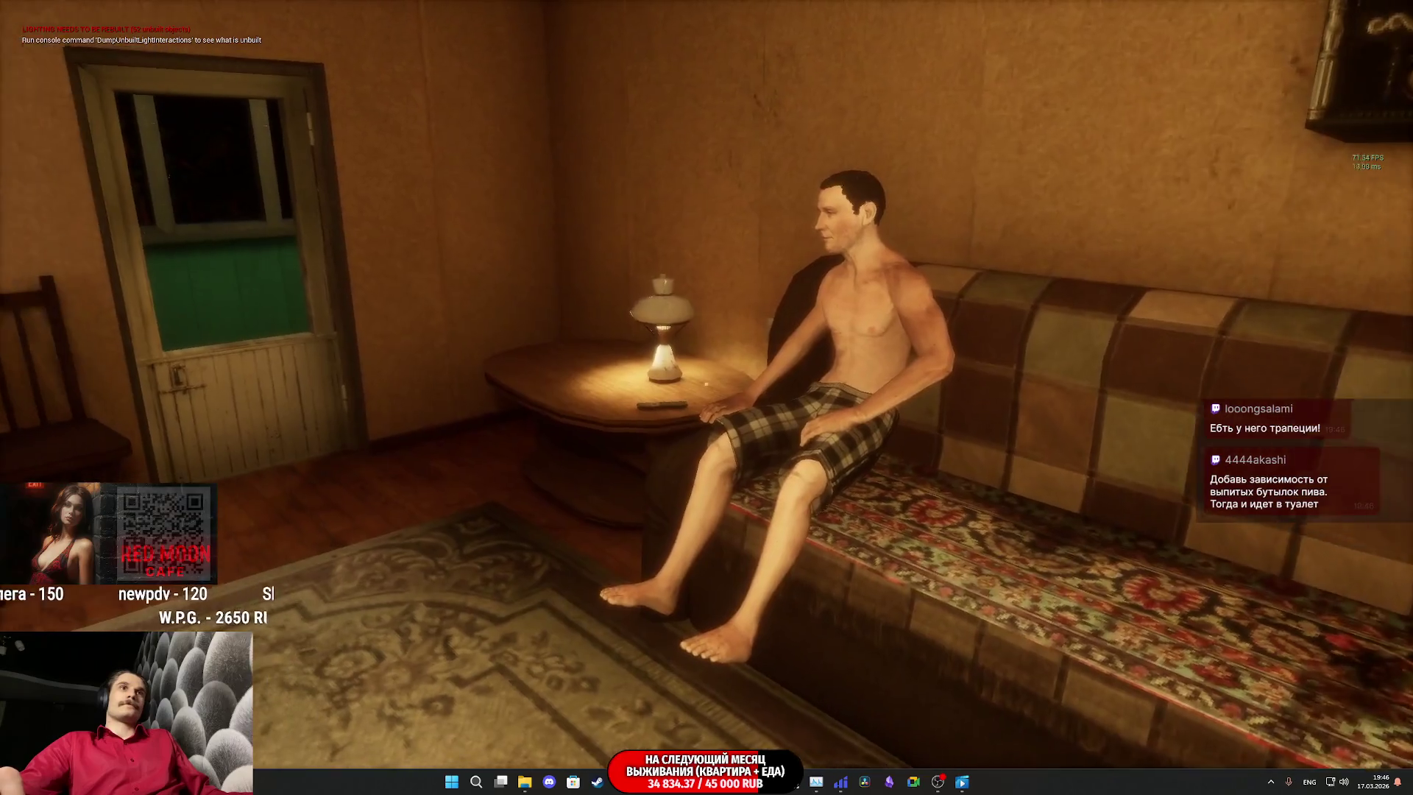
pyautogui.press('w')
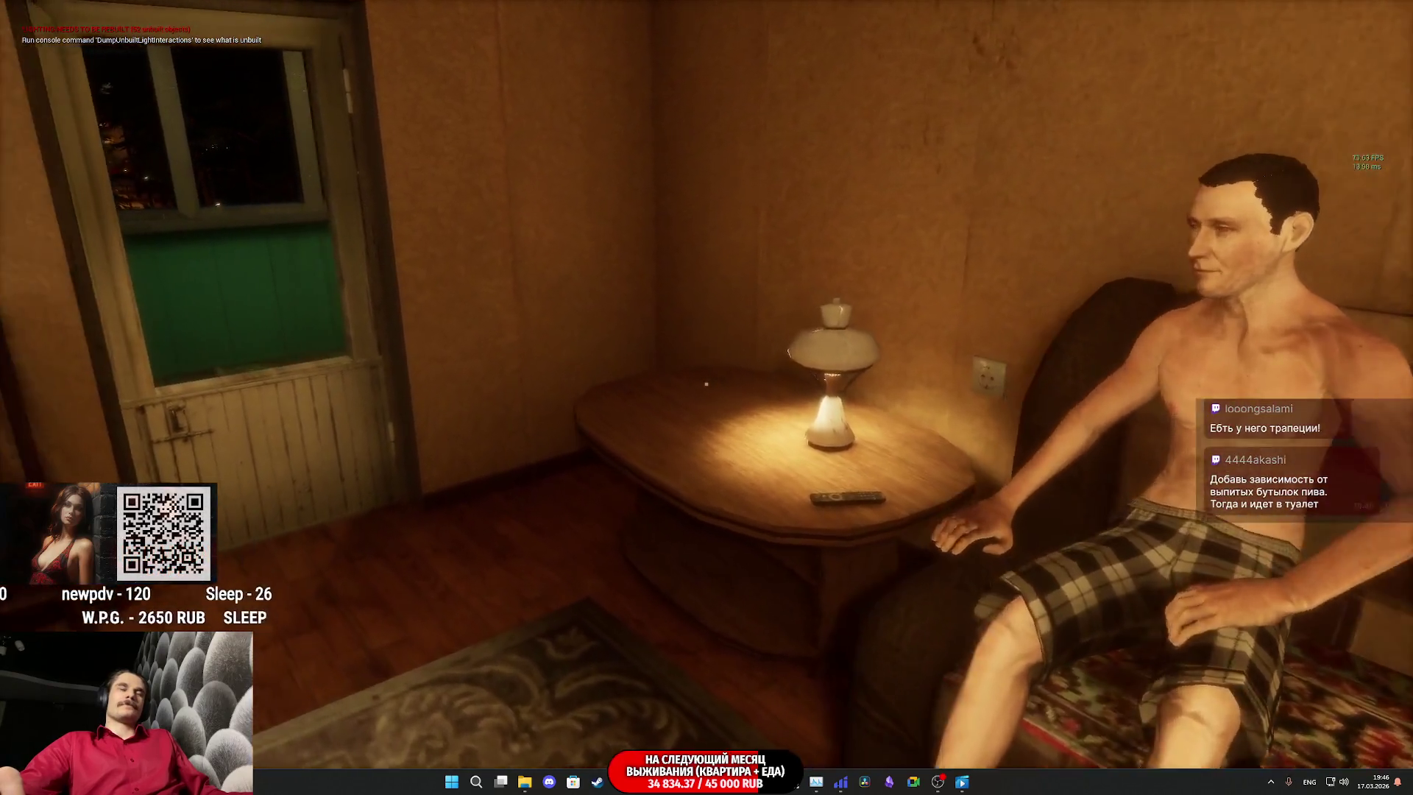
pyautogui.press('w')
pyautogui.press('w')
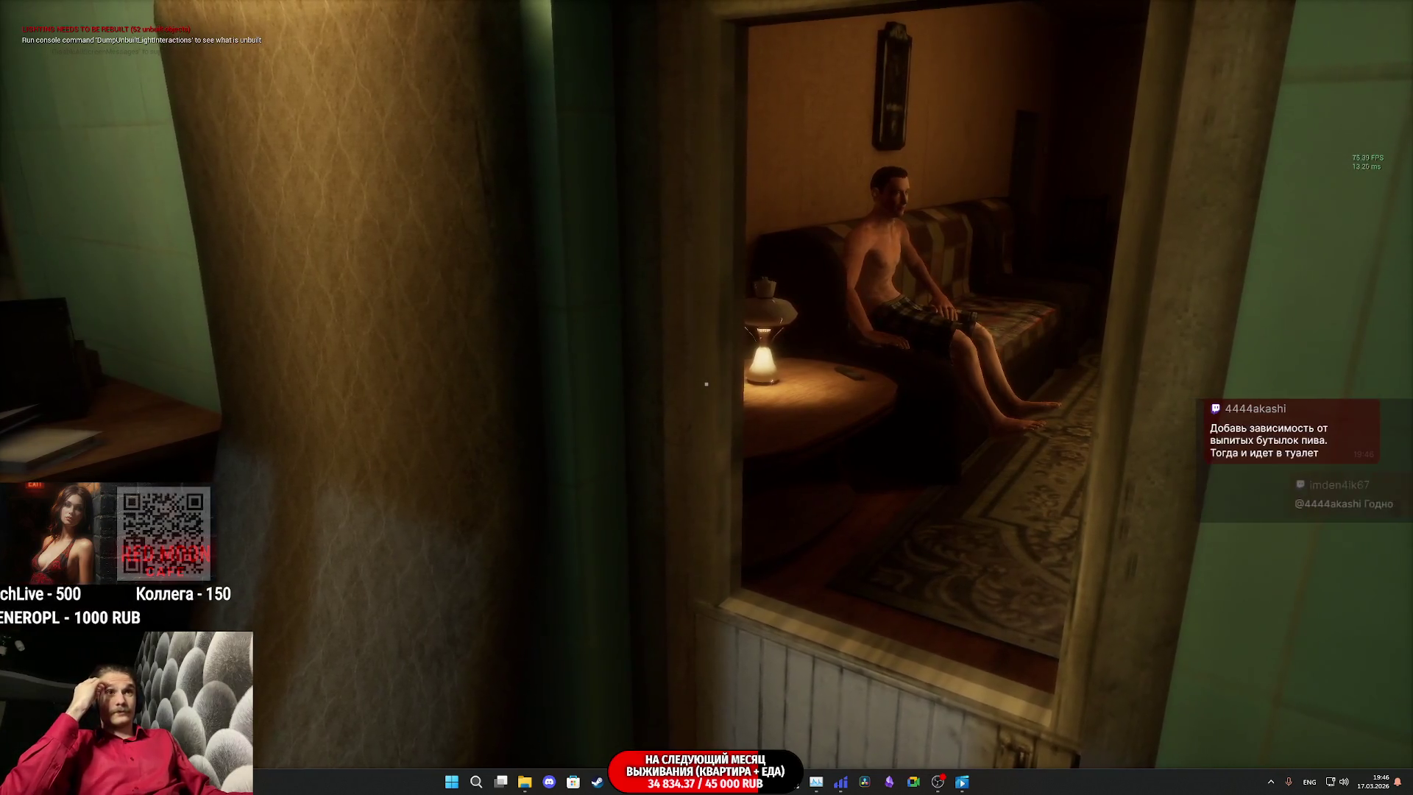
pyautogui.press('w')
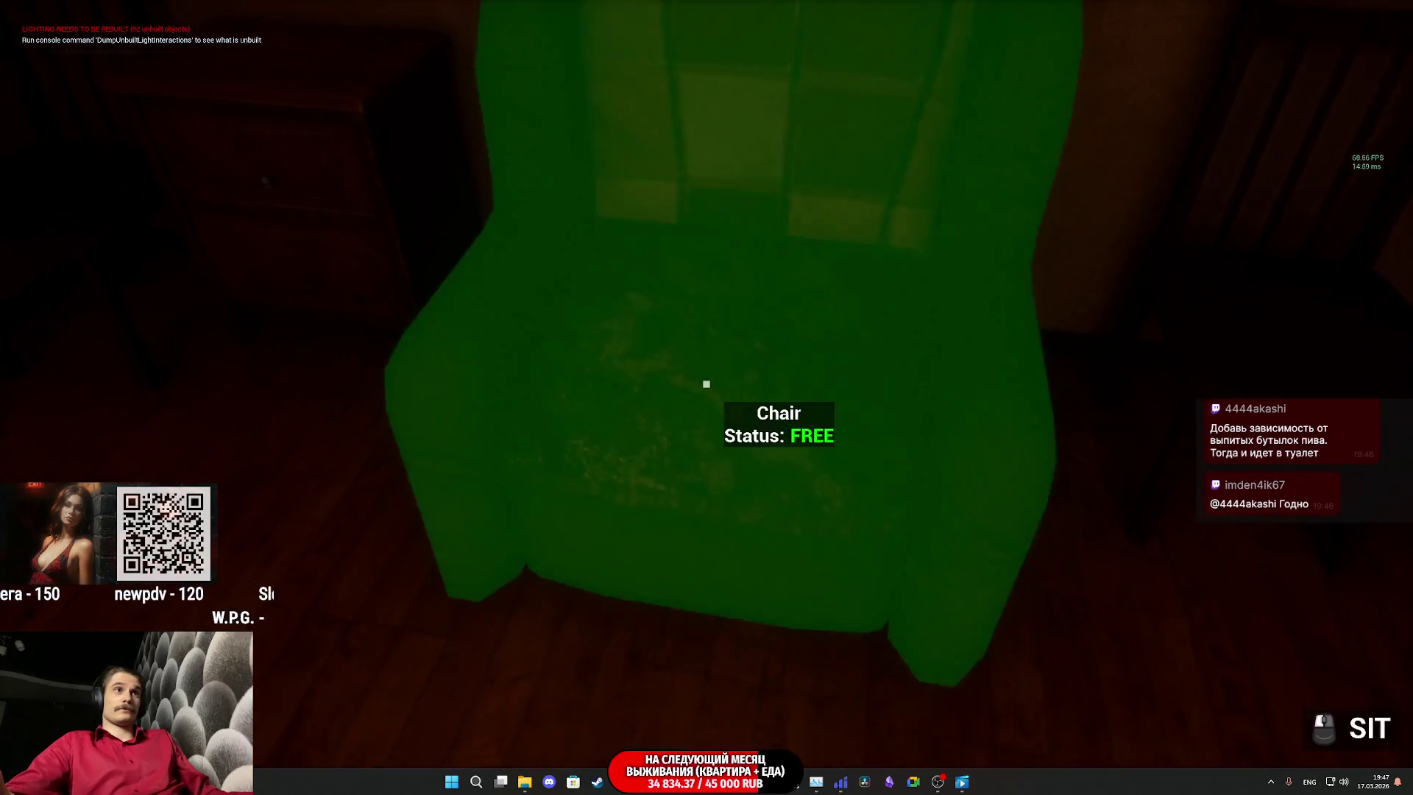
pyautogui.press('f')
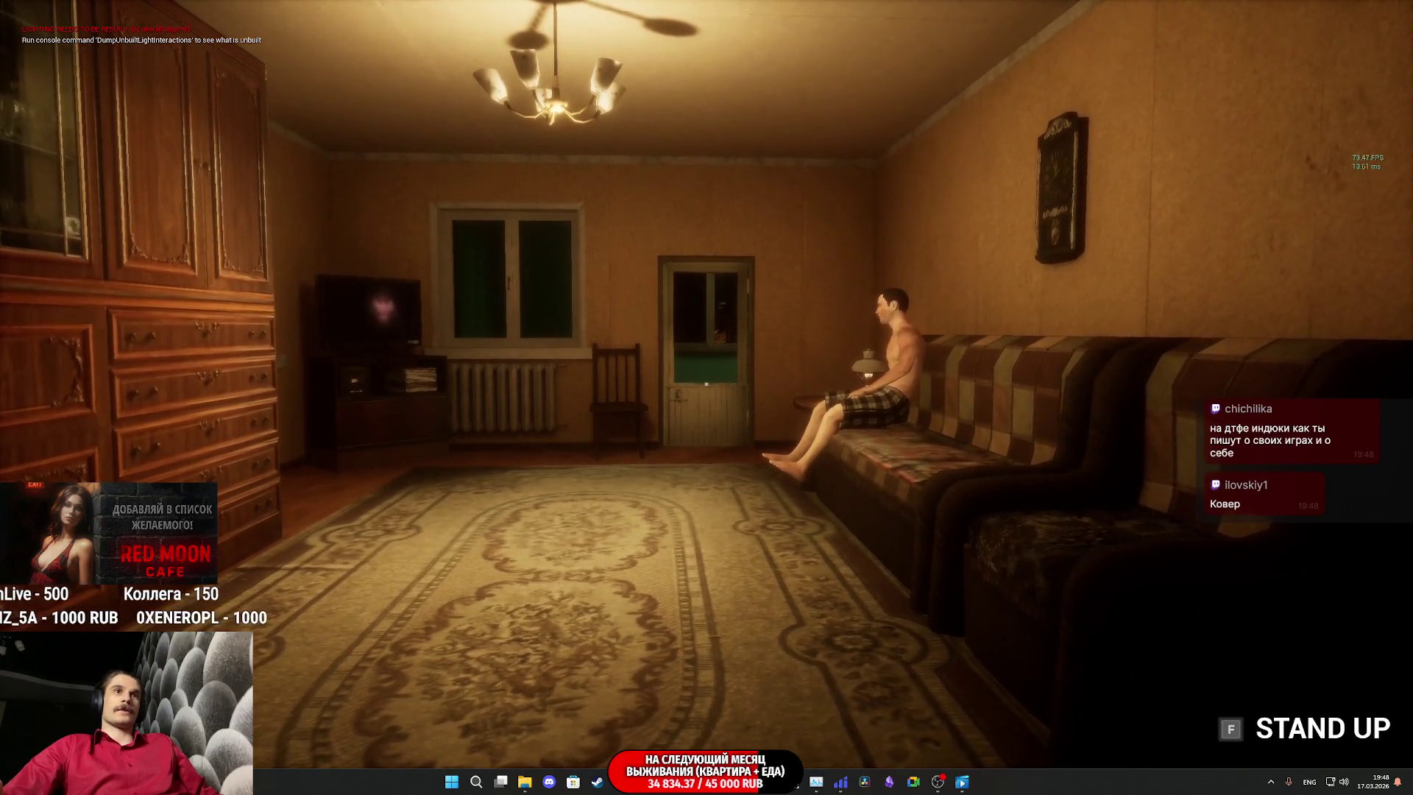
# Step: Stand up from the chair, sit on the living-room sofa, then end Play-In-Editor
pyautogui.press('f')
pyautogui.press('w')
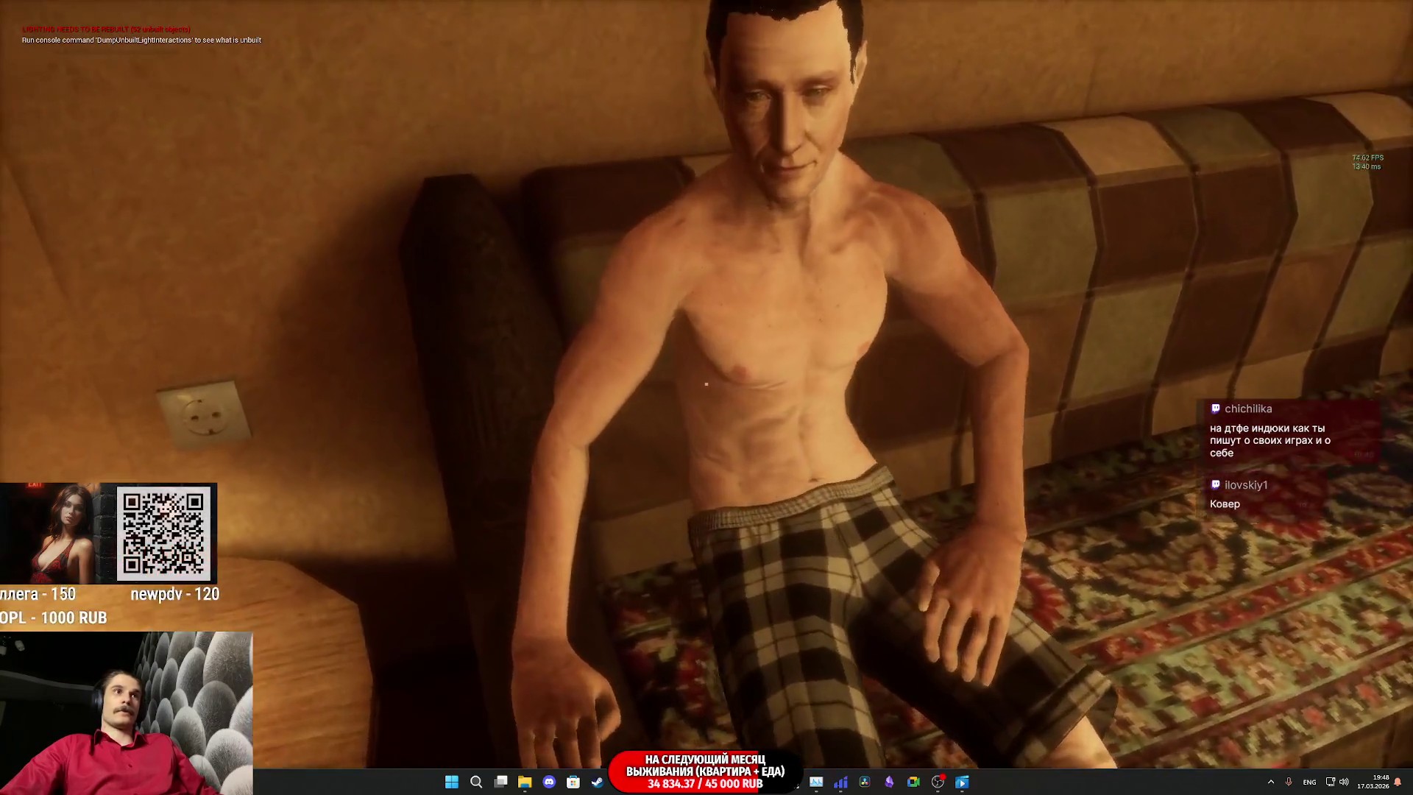
pyautogui.moveTo(705, 383)
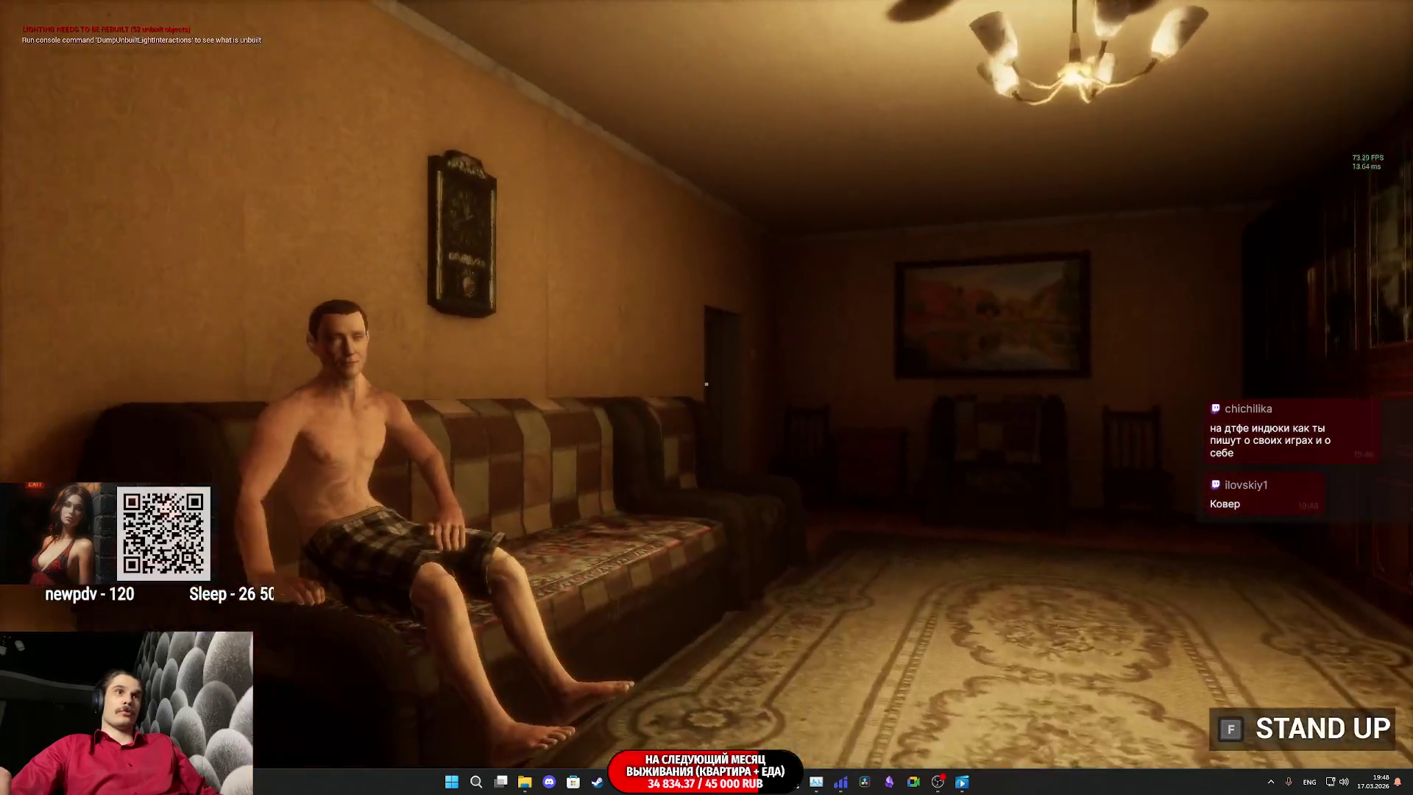
pyautogui.click(706, 384)
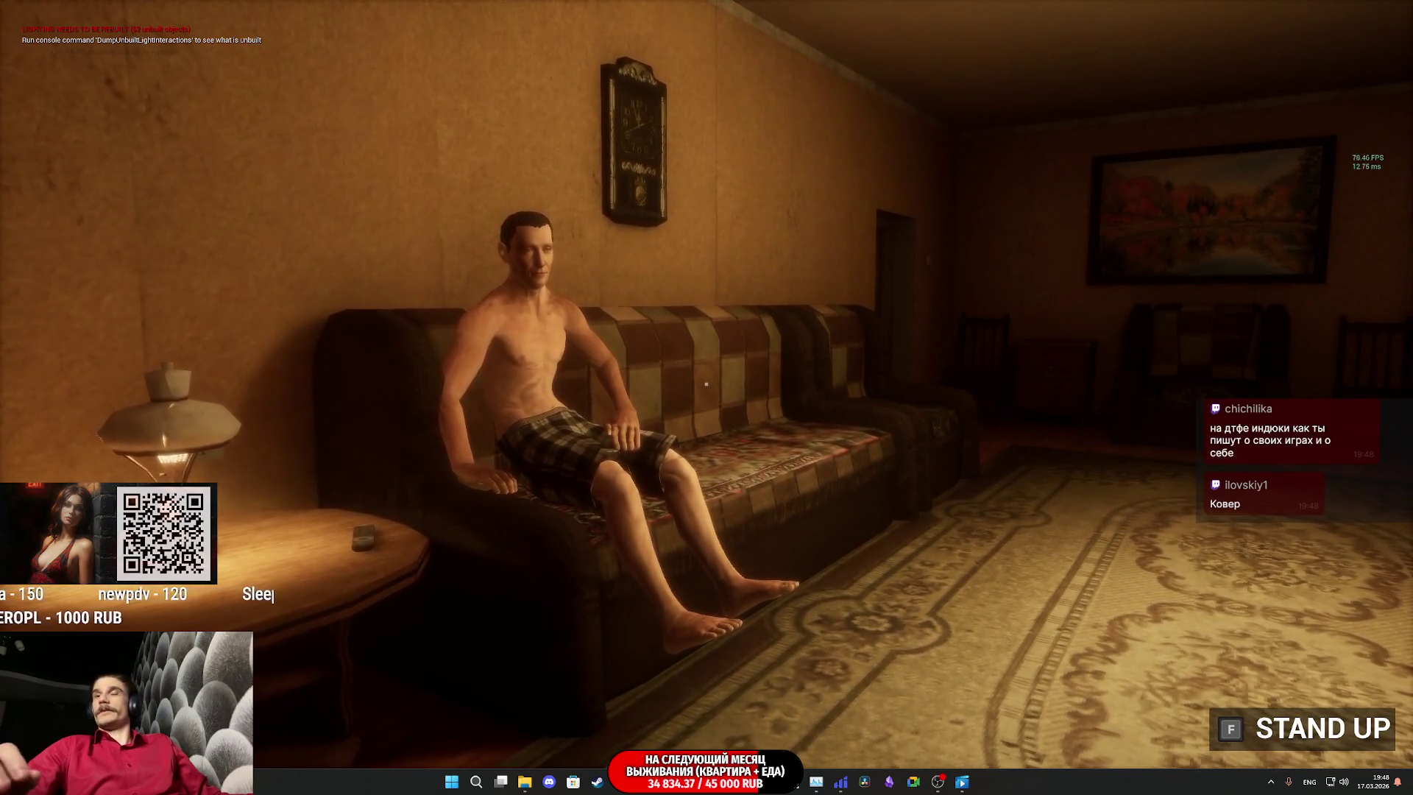
pyautogui.press('Escape')
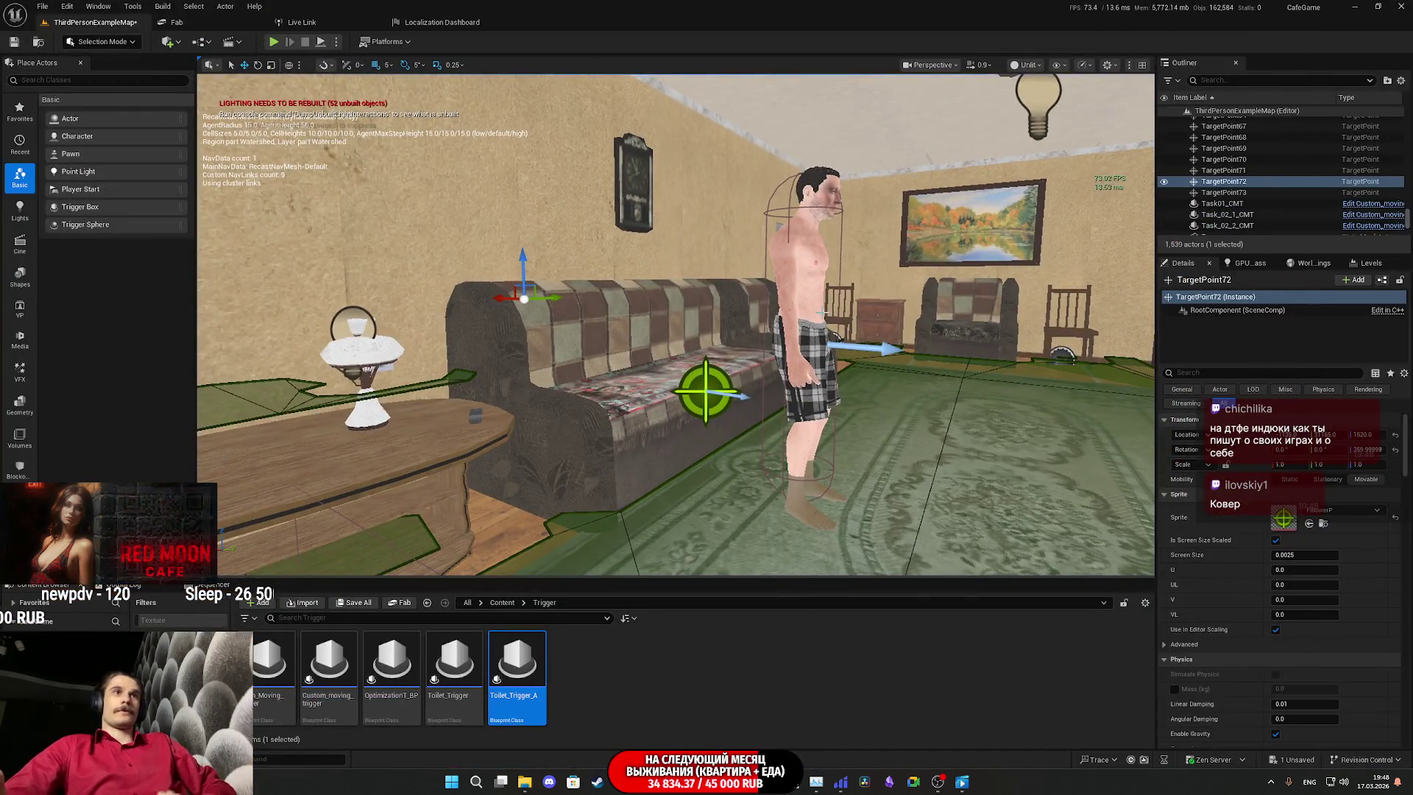
# Step: Open Pillower_BPC in the Blueprint Editor and review the Move to TV event and nearby nodes
pyautogui.click(806, 331)
pyautogui.click(1376, 282)
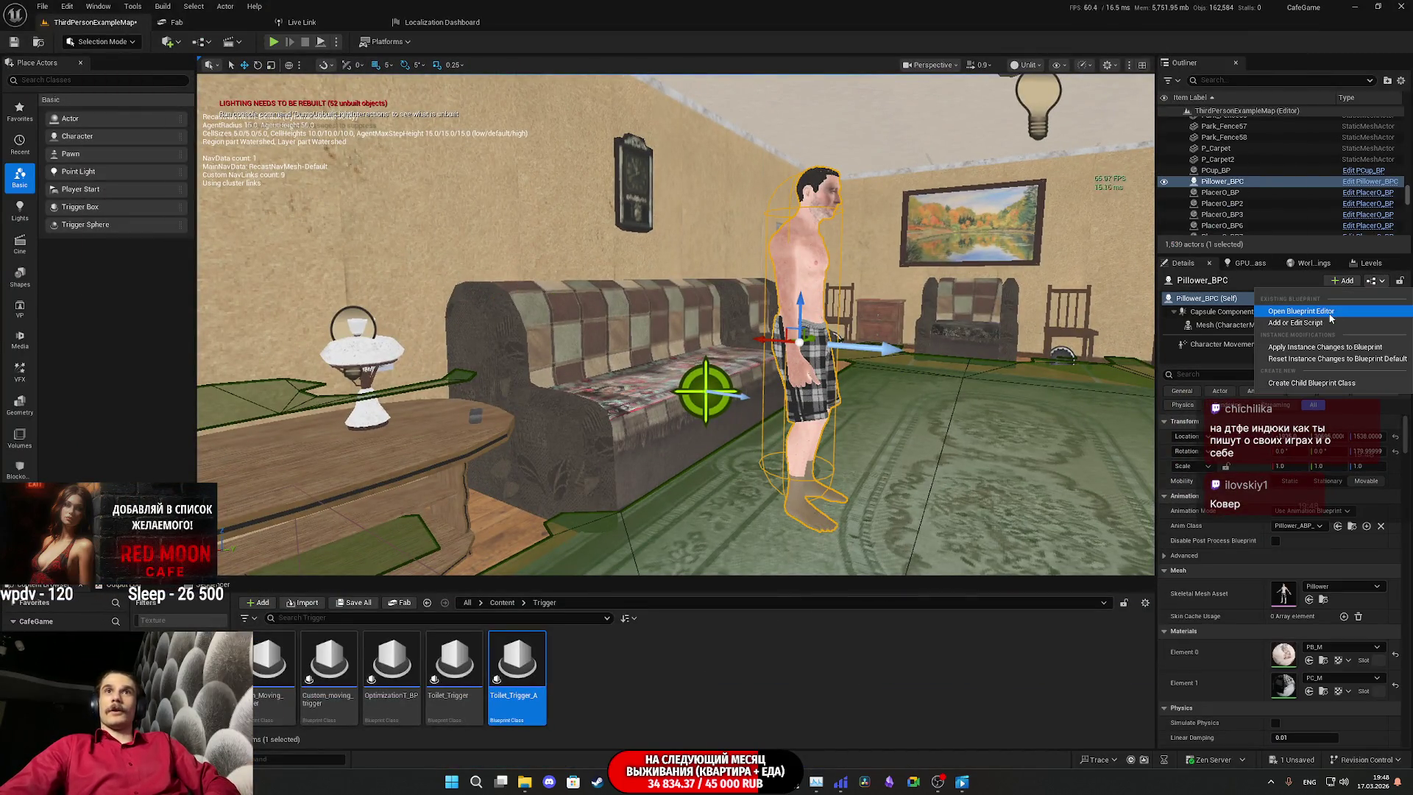
pyautogui.click(1292, 315)
pyautogui.scroll(-9, 827, 360)
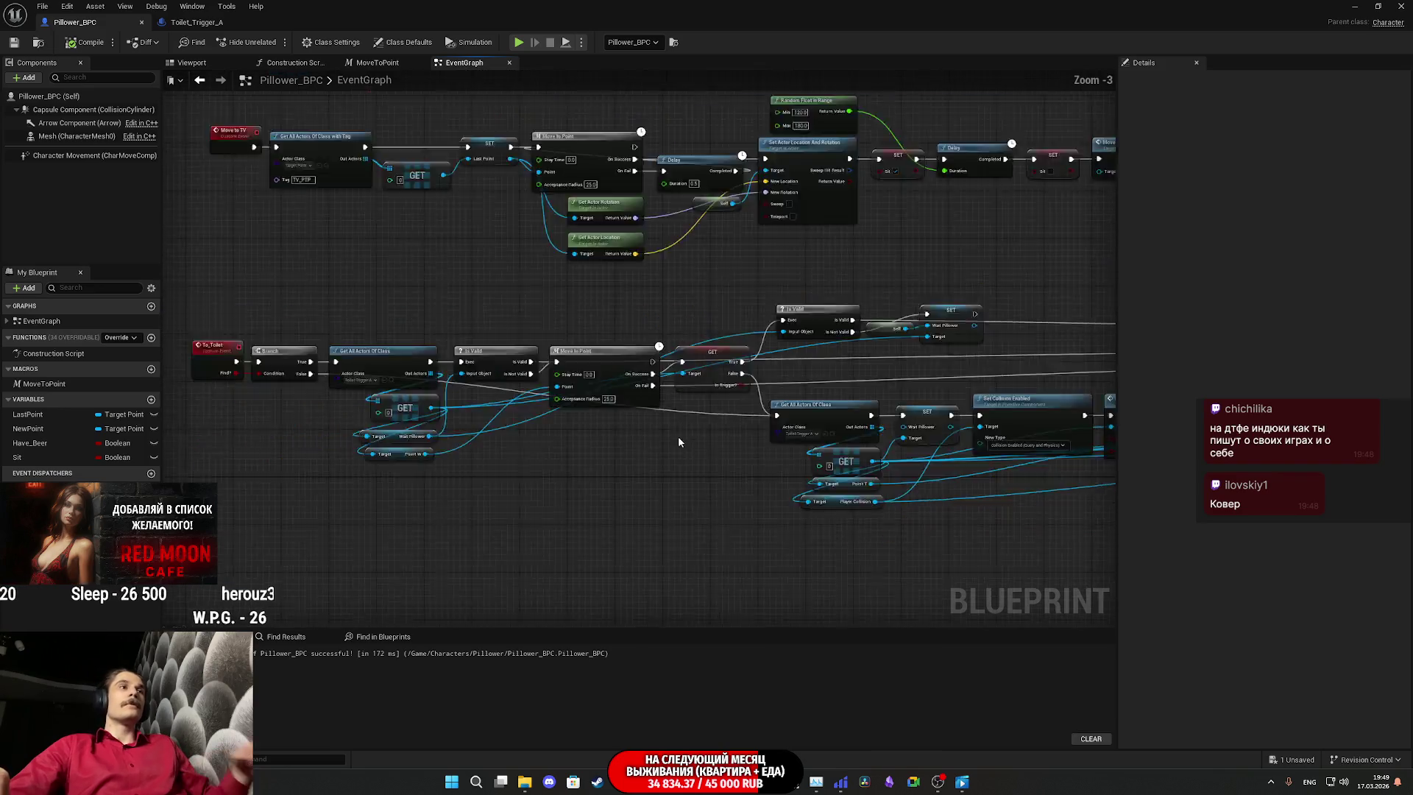
pyautogui.scroll(9, 560, 442)
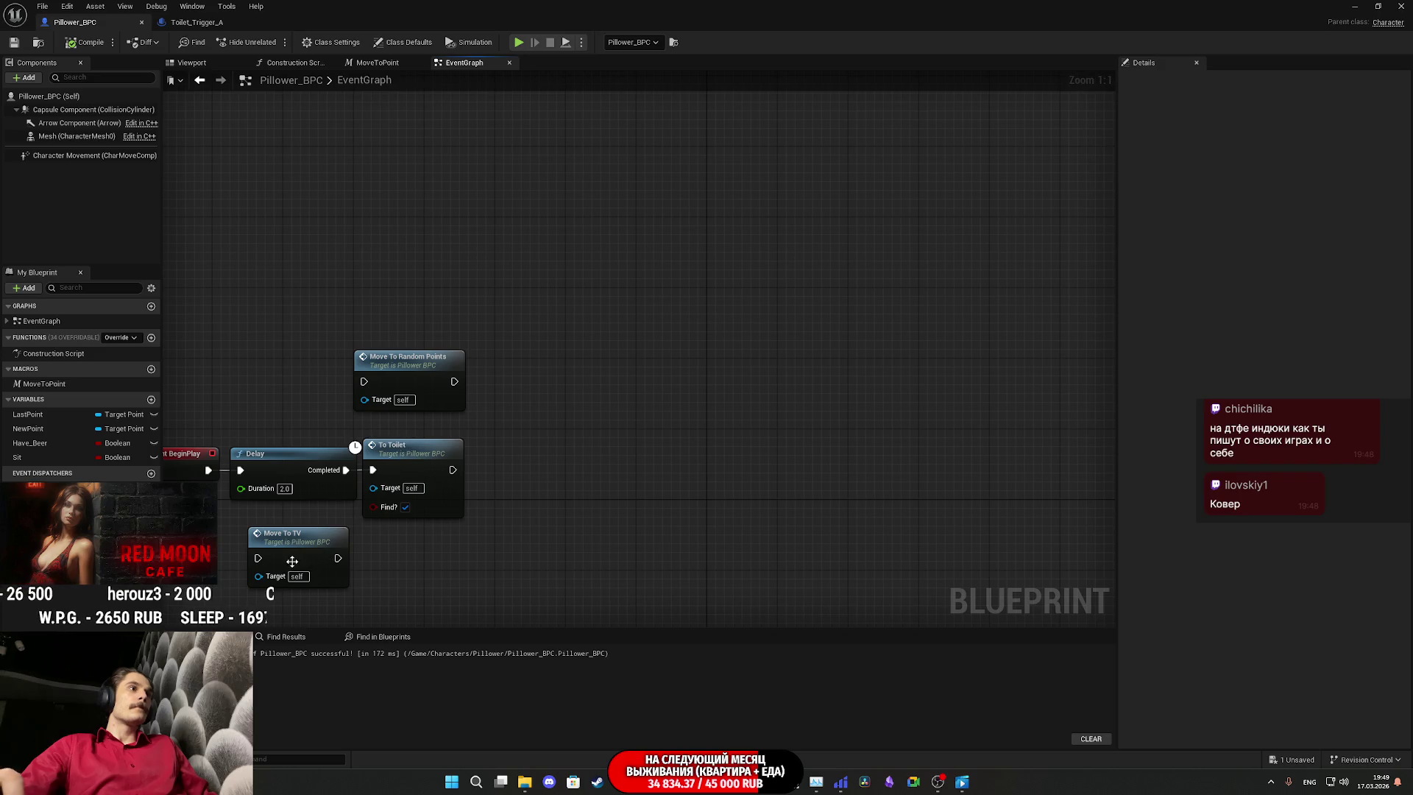
pyautogui.doubleClick(292, 561)
pyautogui.moveTo(810, 442)
pyautogui.mouseDown()
pyautogui.moveTo(175, 436)
pyautogui.moveTo(495, 425)
pyautogui.moveTo(400, 442)
pyautogui.moveTo(44, 442)
pyautogui.mouseUp()
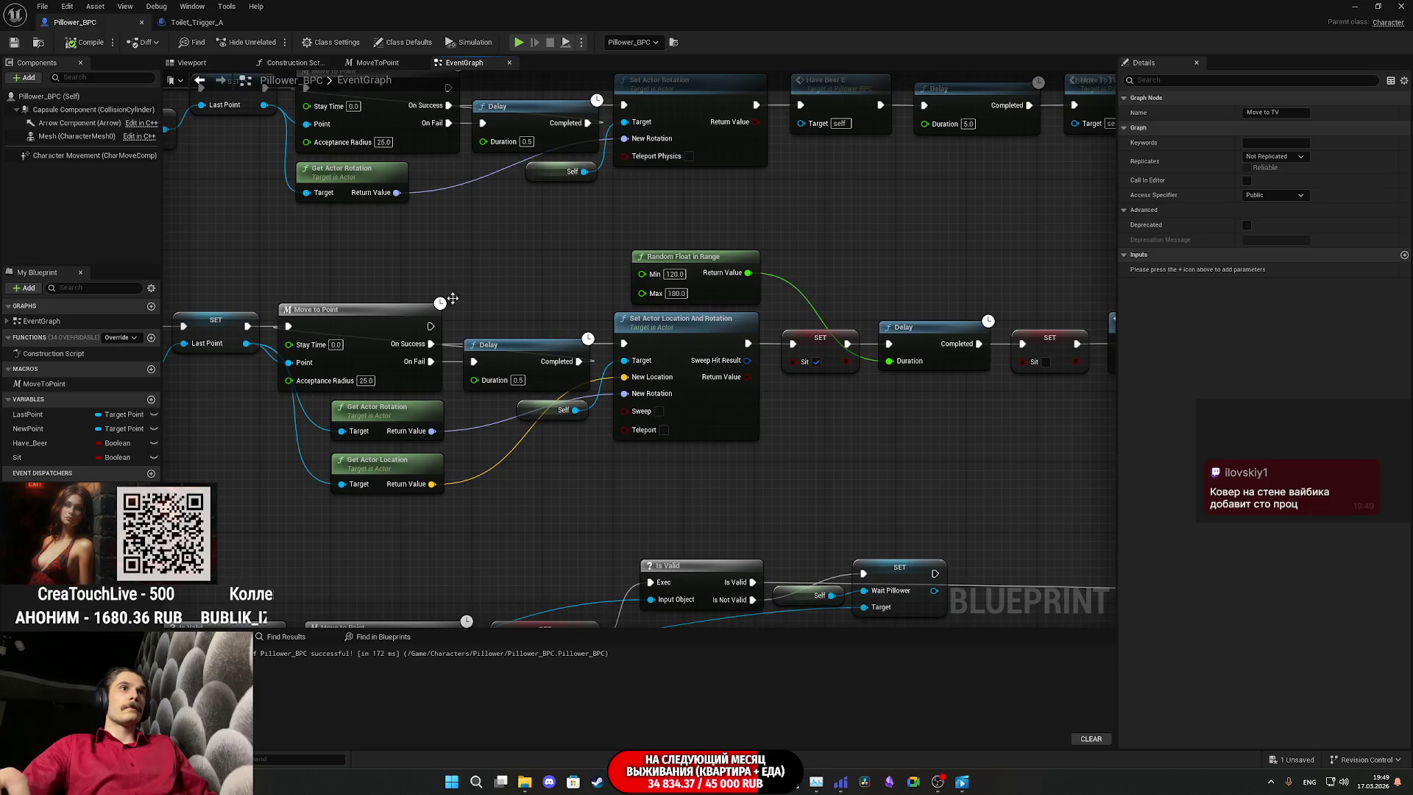
pyautogui.click(859, 254)
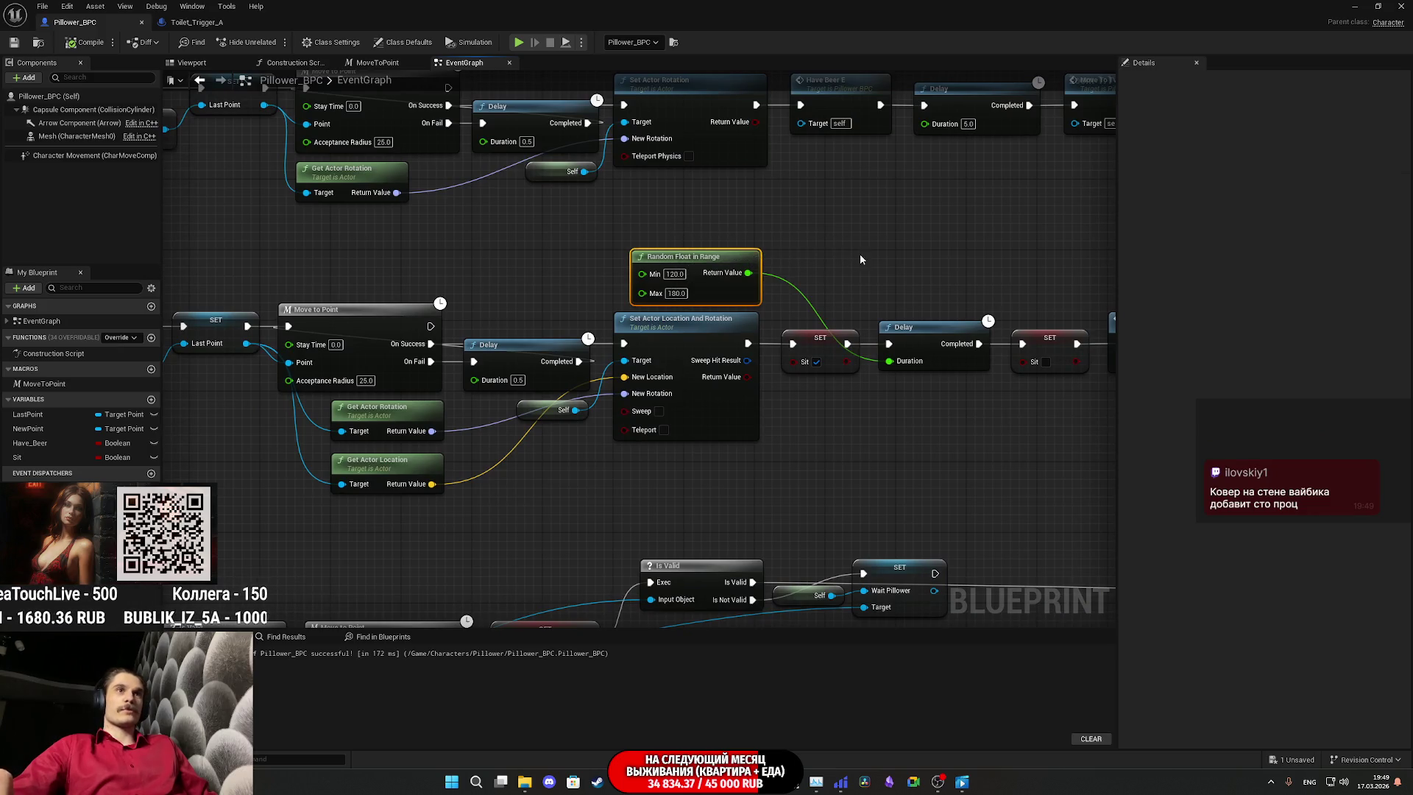
pyautogui.moveTo(875, 249); pyautogui.dragTo(657, 231)
pyautogui.moveTo(705, 385); pyautogui.dragTo(591, 379)
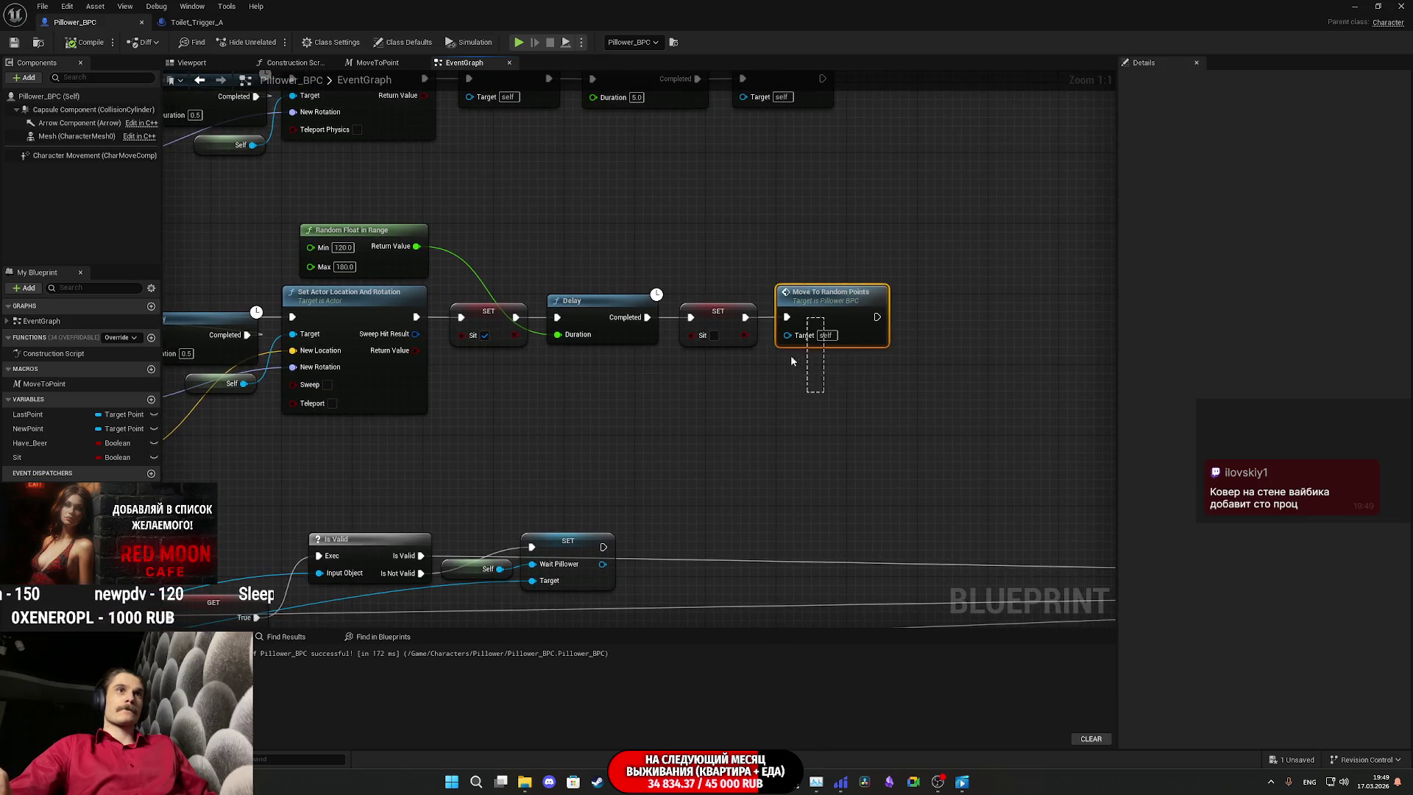
pyautogui.click(842, 355)
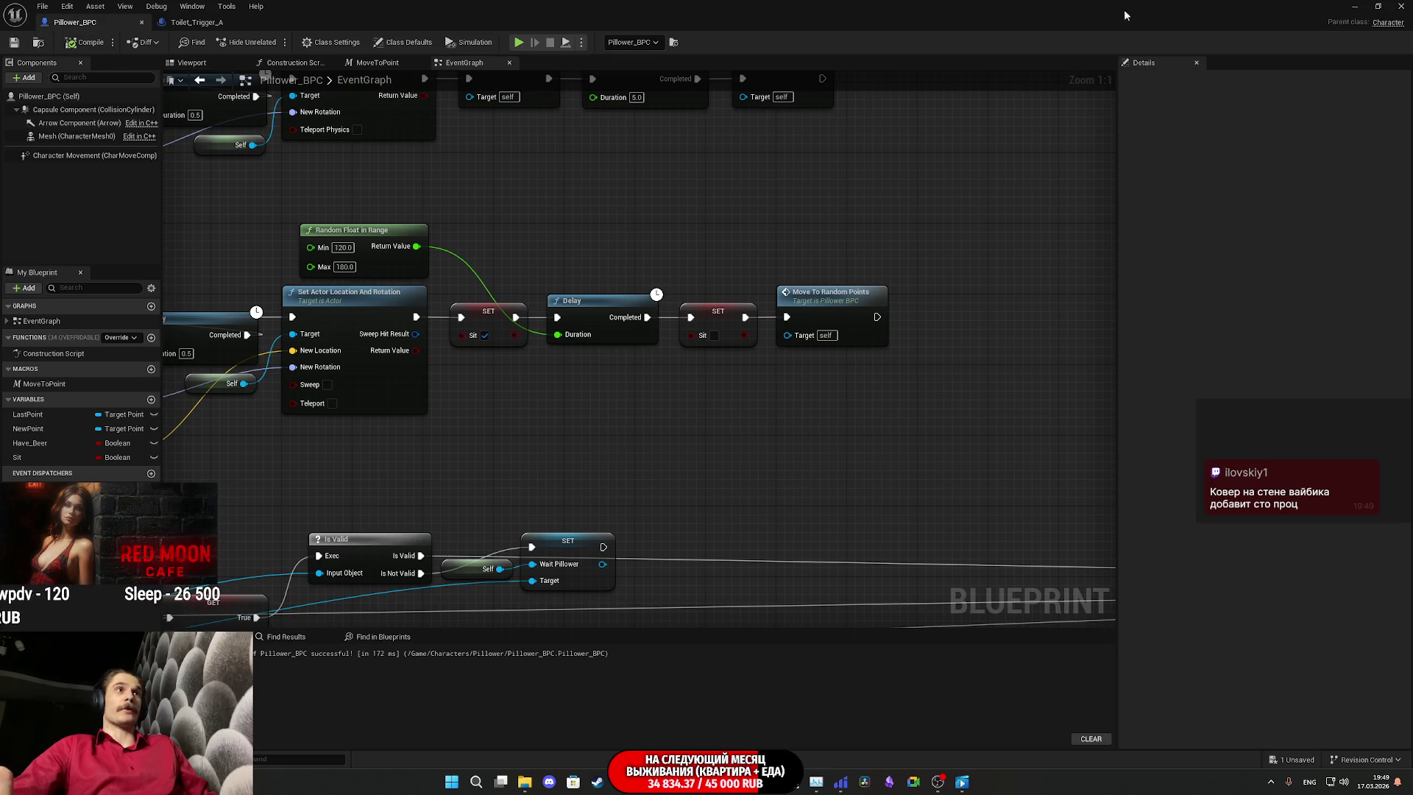
# Step: Close the blueprint and start a fullscreen playtest of the level
pyautogui.click(1354, 7)
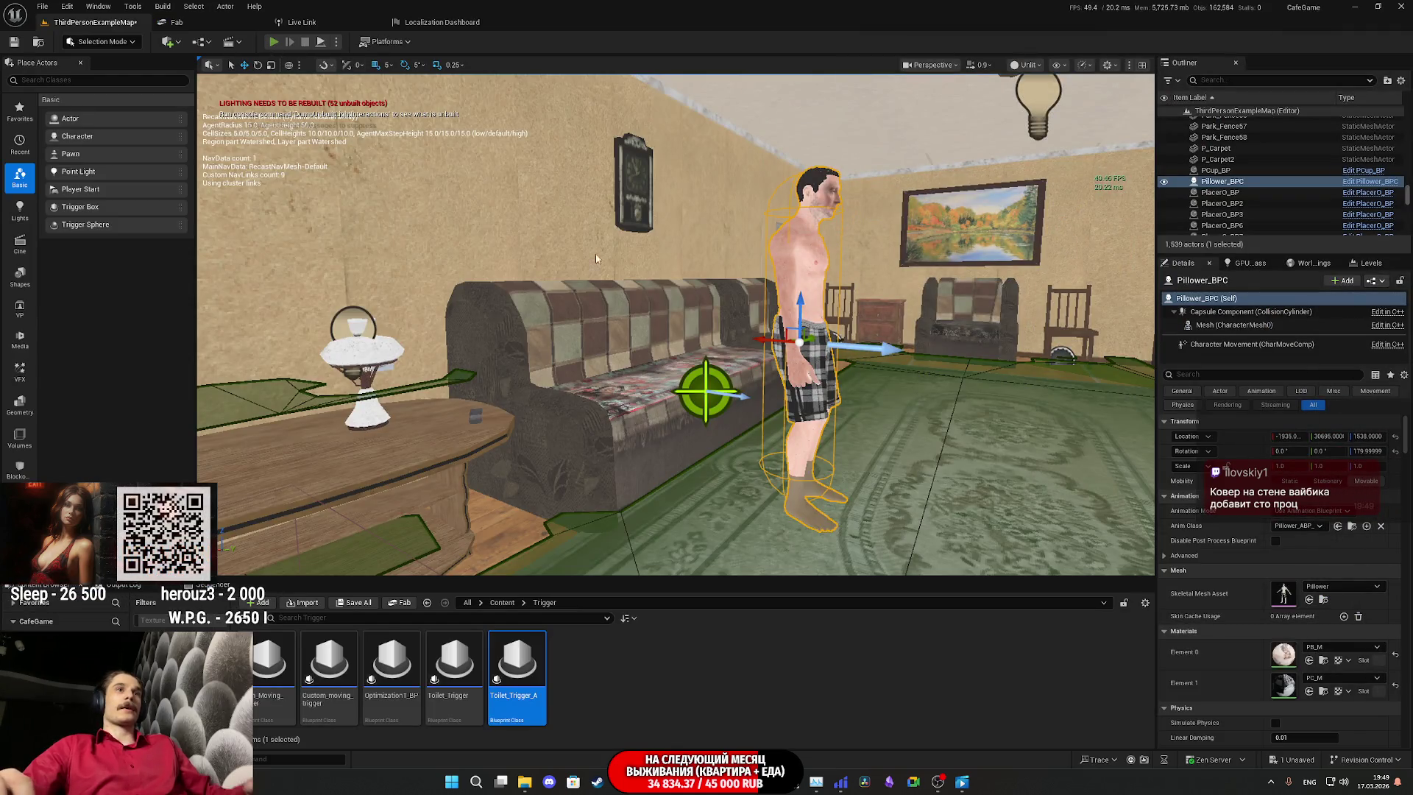
pyautogui.hotkey('alt', 'p')
pyautogui.press('F11')
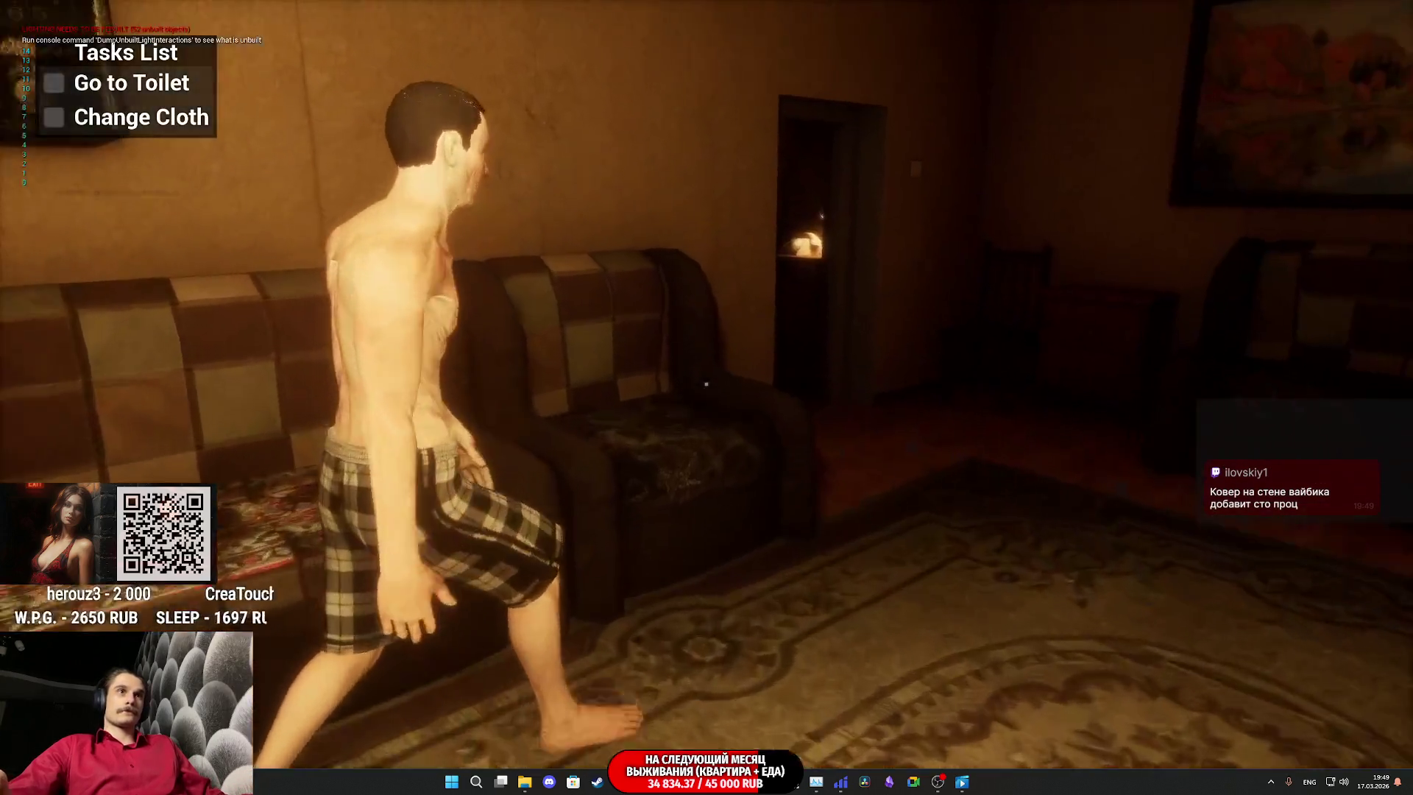
# Step: Walk through the open toilet door into the lit toilet, dismissing the Start menu
pyautogui.press('w')
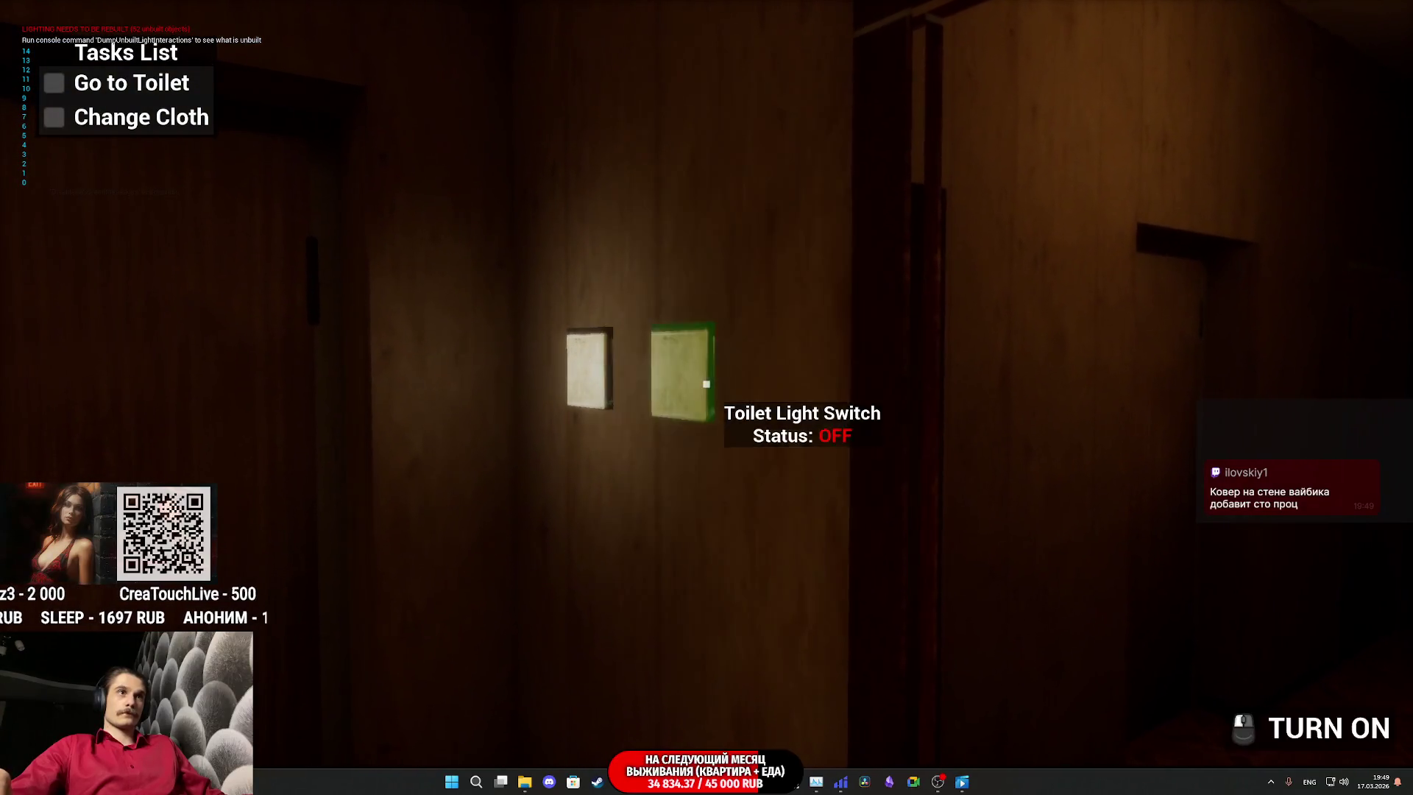
pyautogui.click(707, 383)
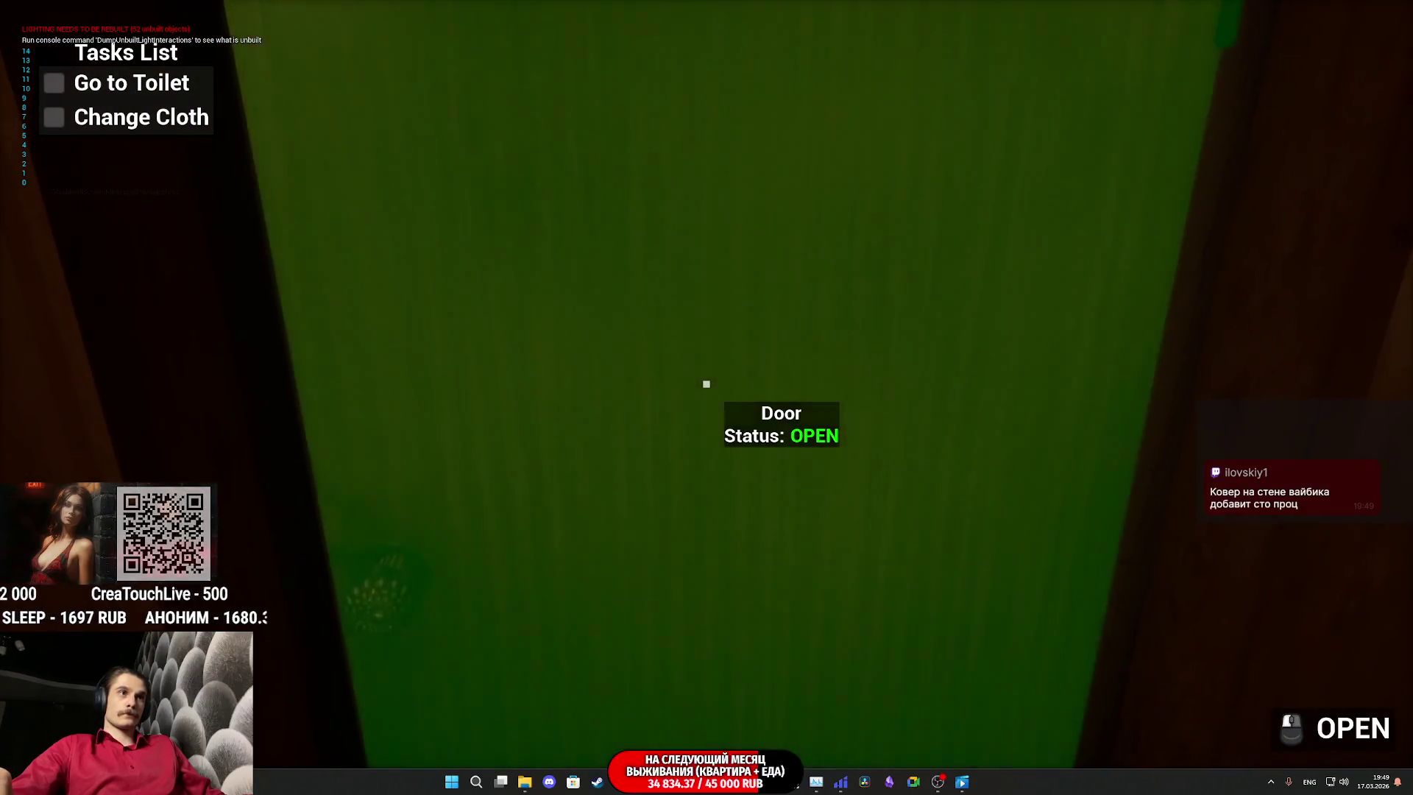
pyautogui.press('w')
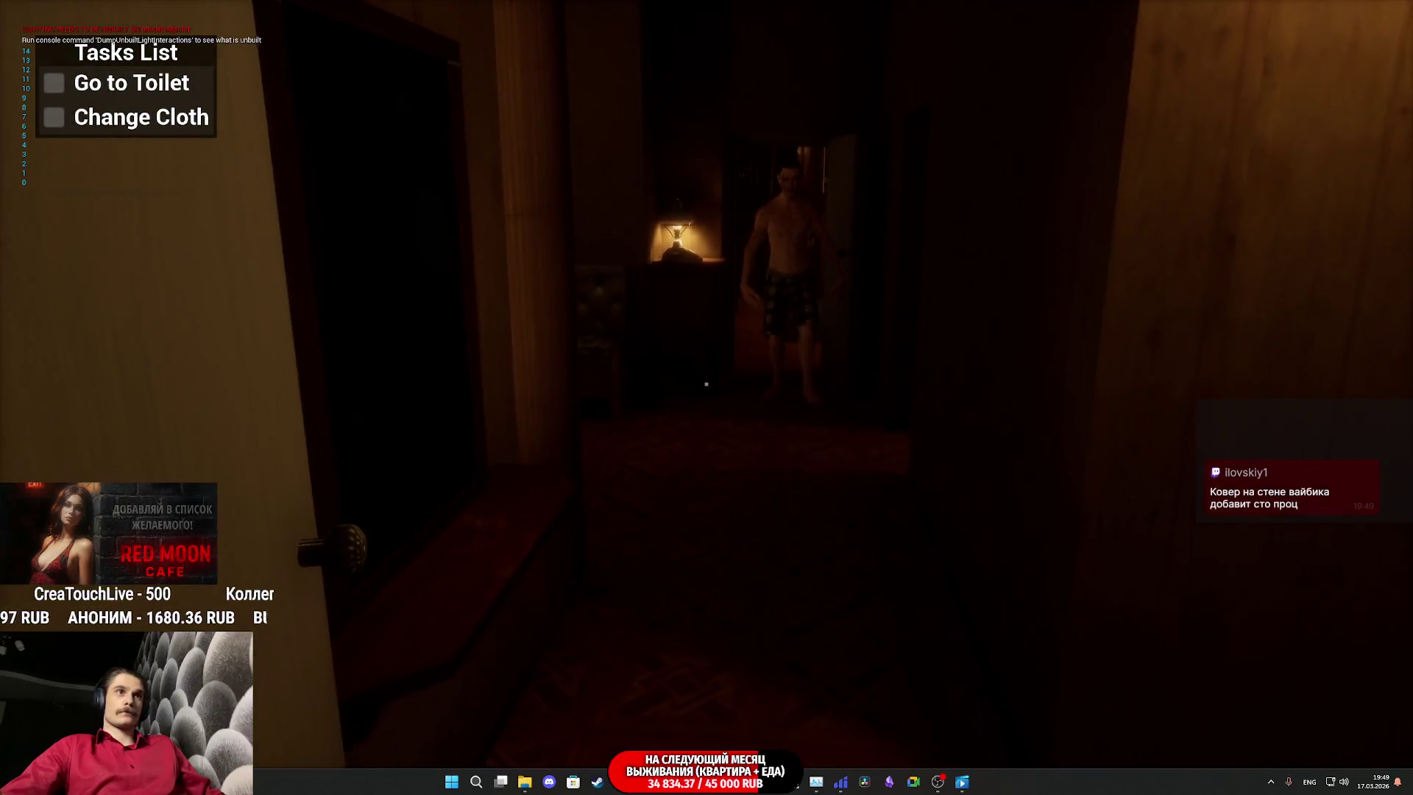
pyautogui.press('super')
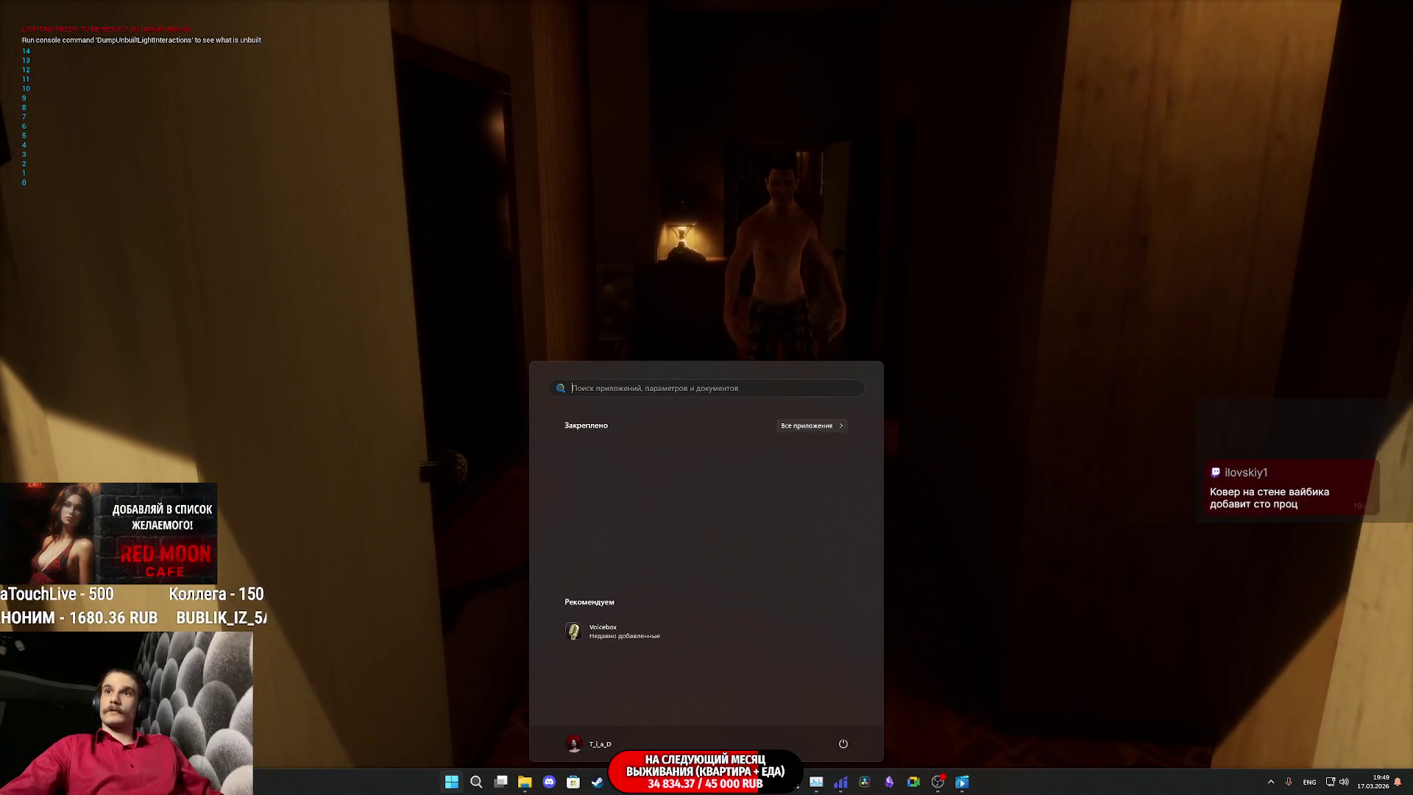
pyautogui.press('super')
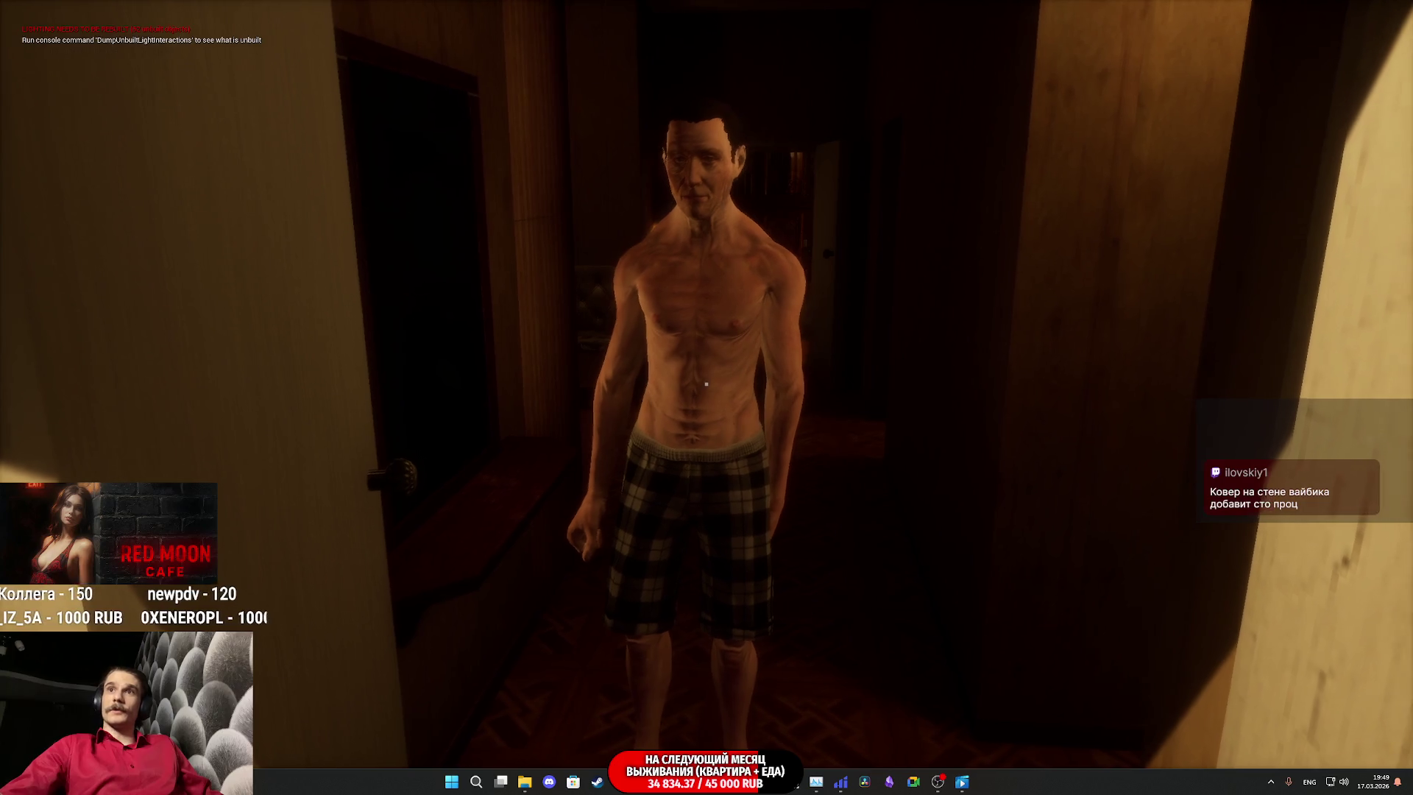
pyautogui.press('super')
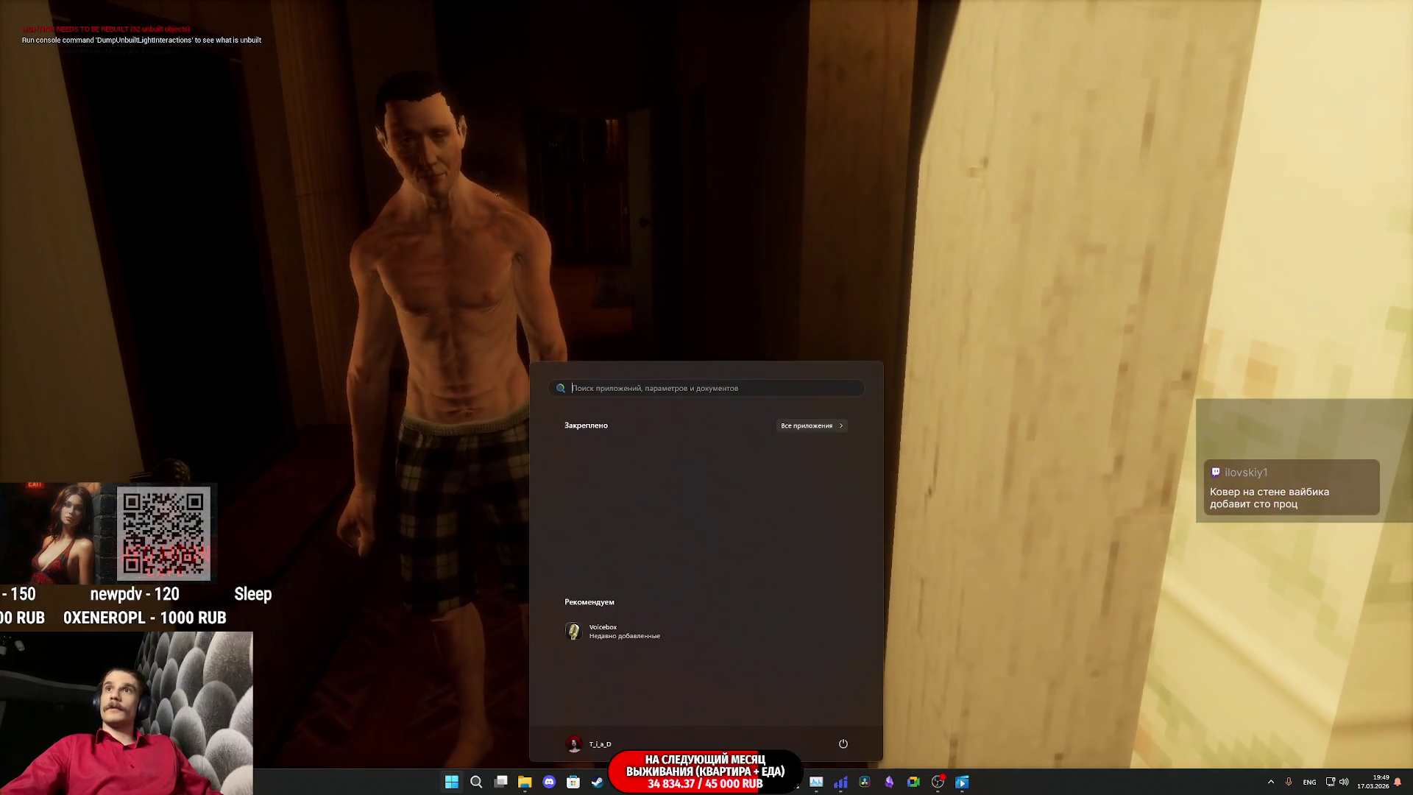
pyautogui.press('super')
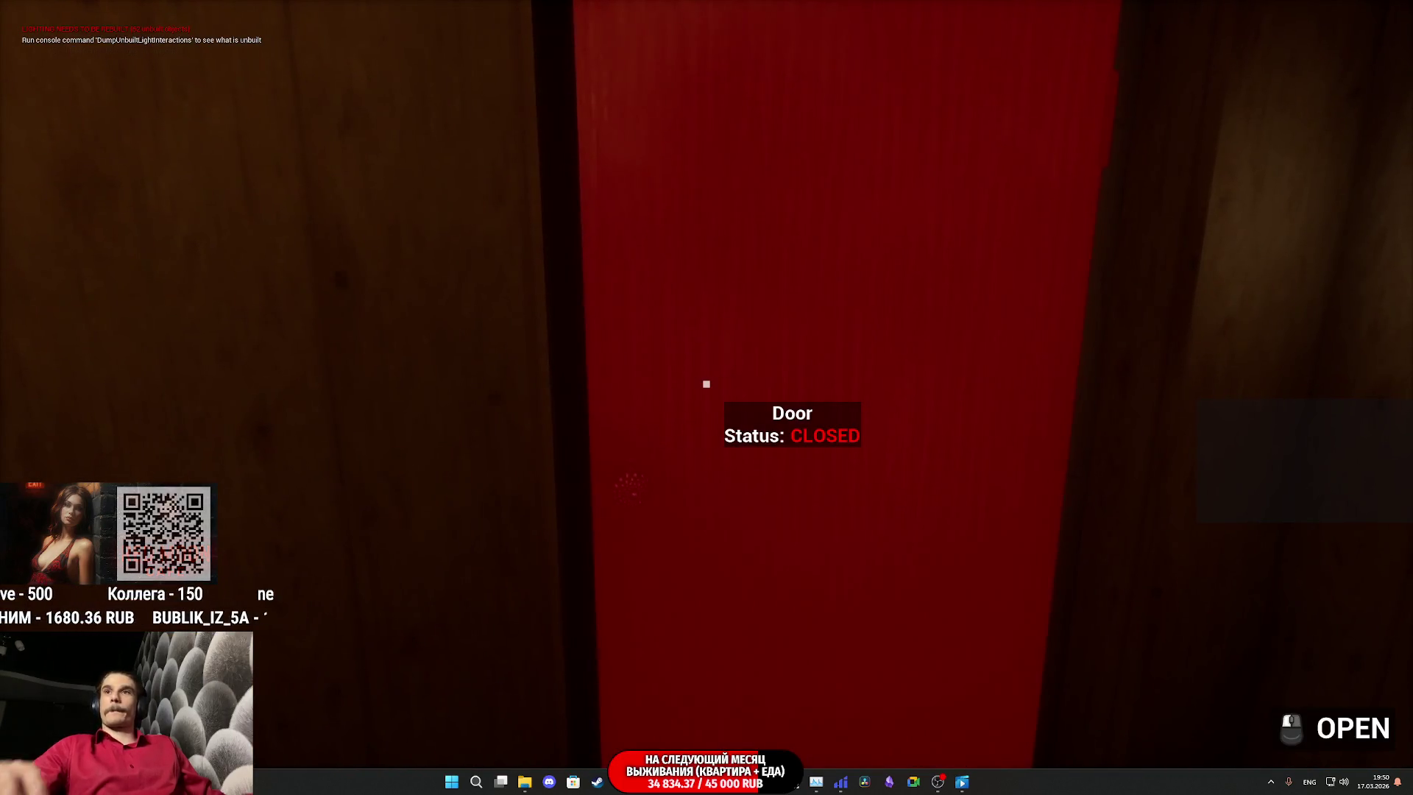
# Step: Open the red door, walk toward the lamp and sit in the armchair
pyautogui.click(707, 384)
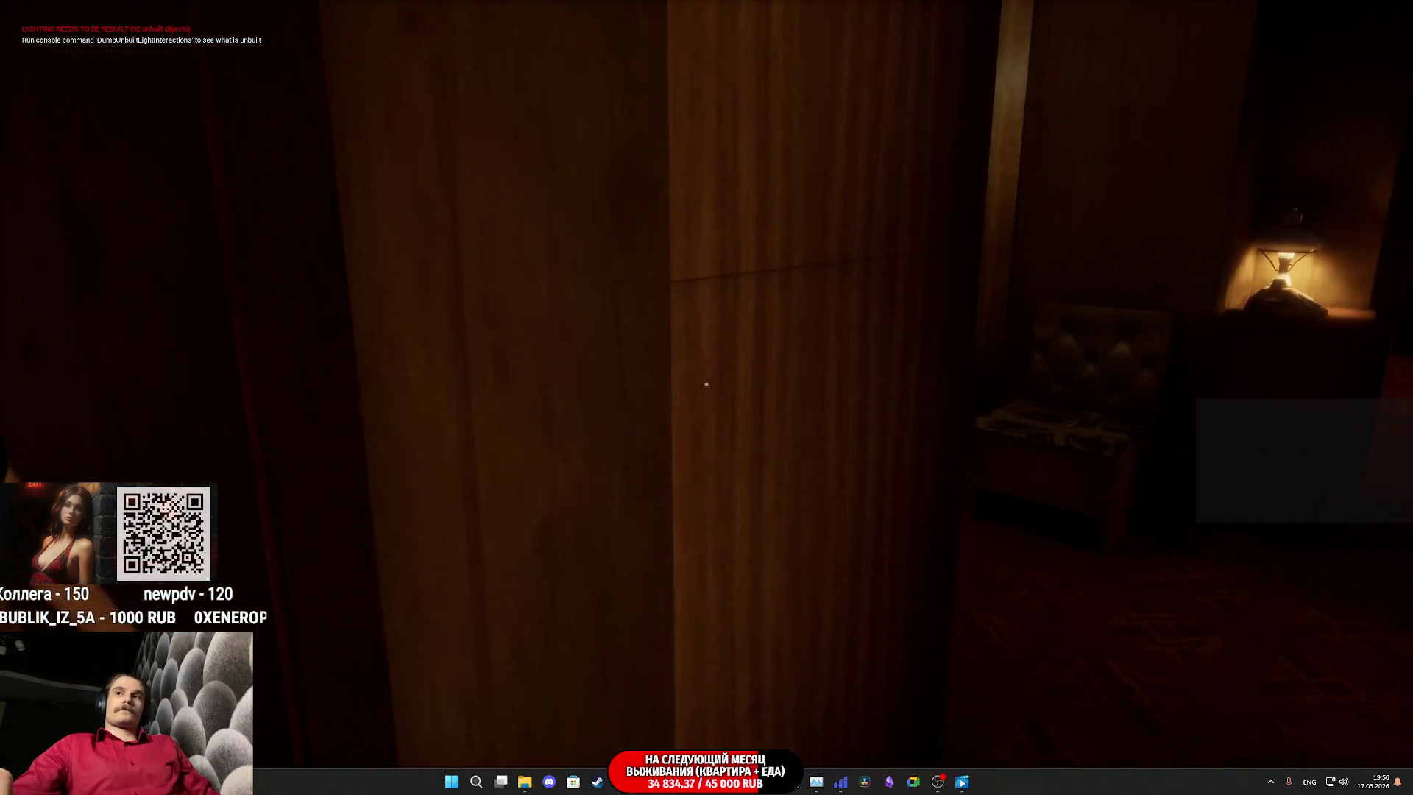
pyautogui.press('w')
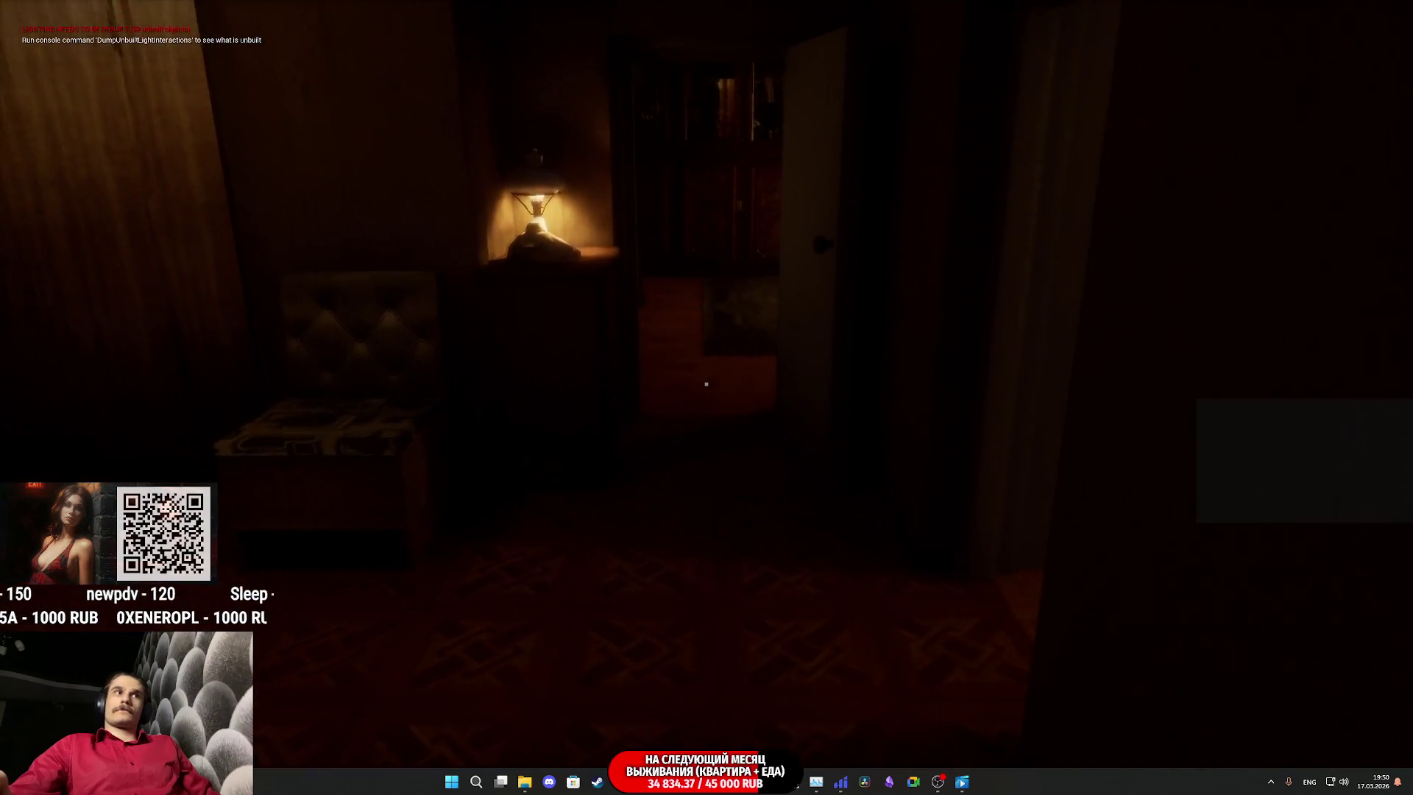
pyautogui.press('f')
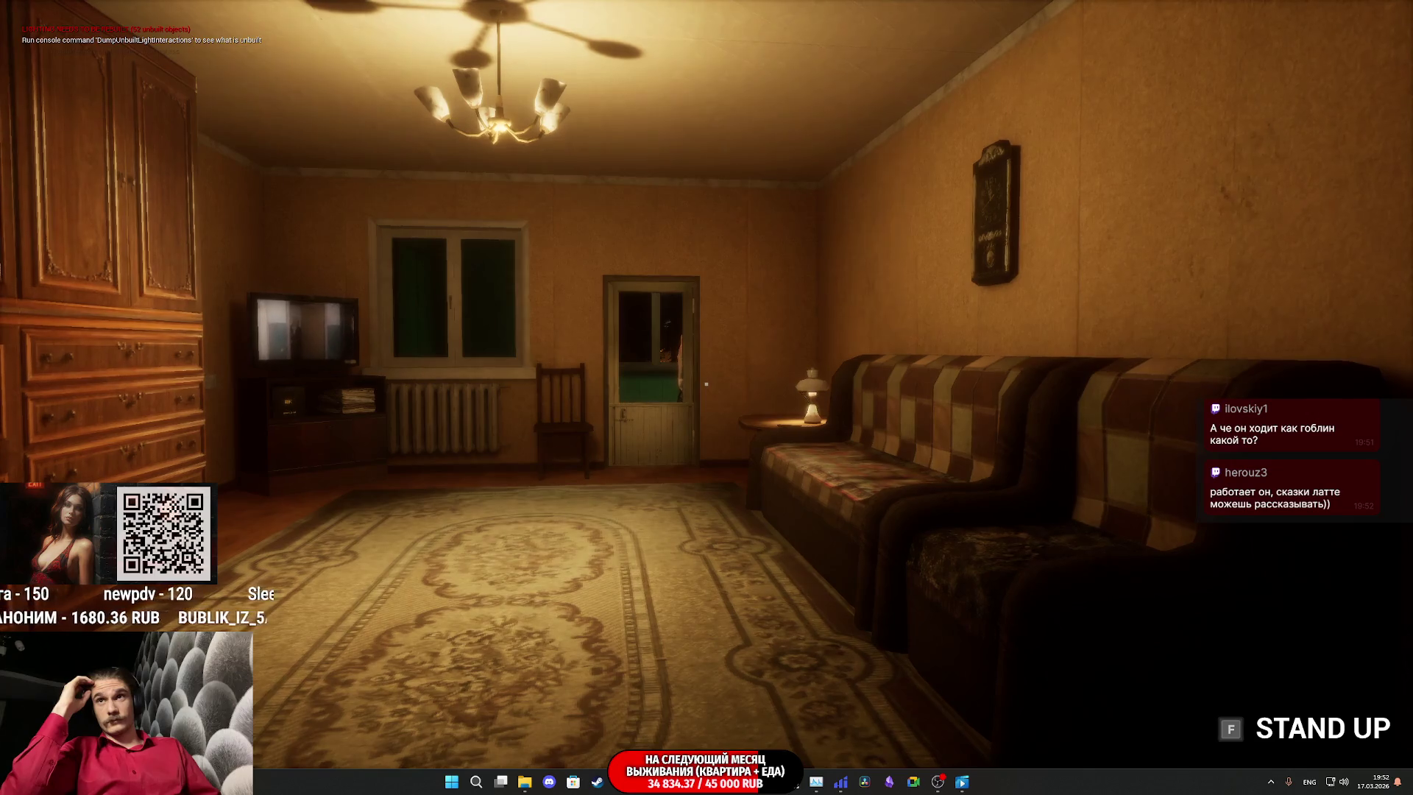
# Step: Close the Start menu, then stop Play-In-Editor with Esc after watching the NPC
pyautogui.press('super')
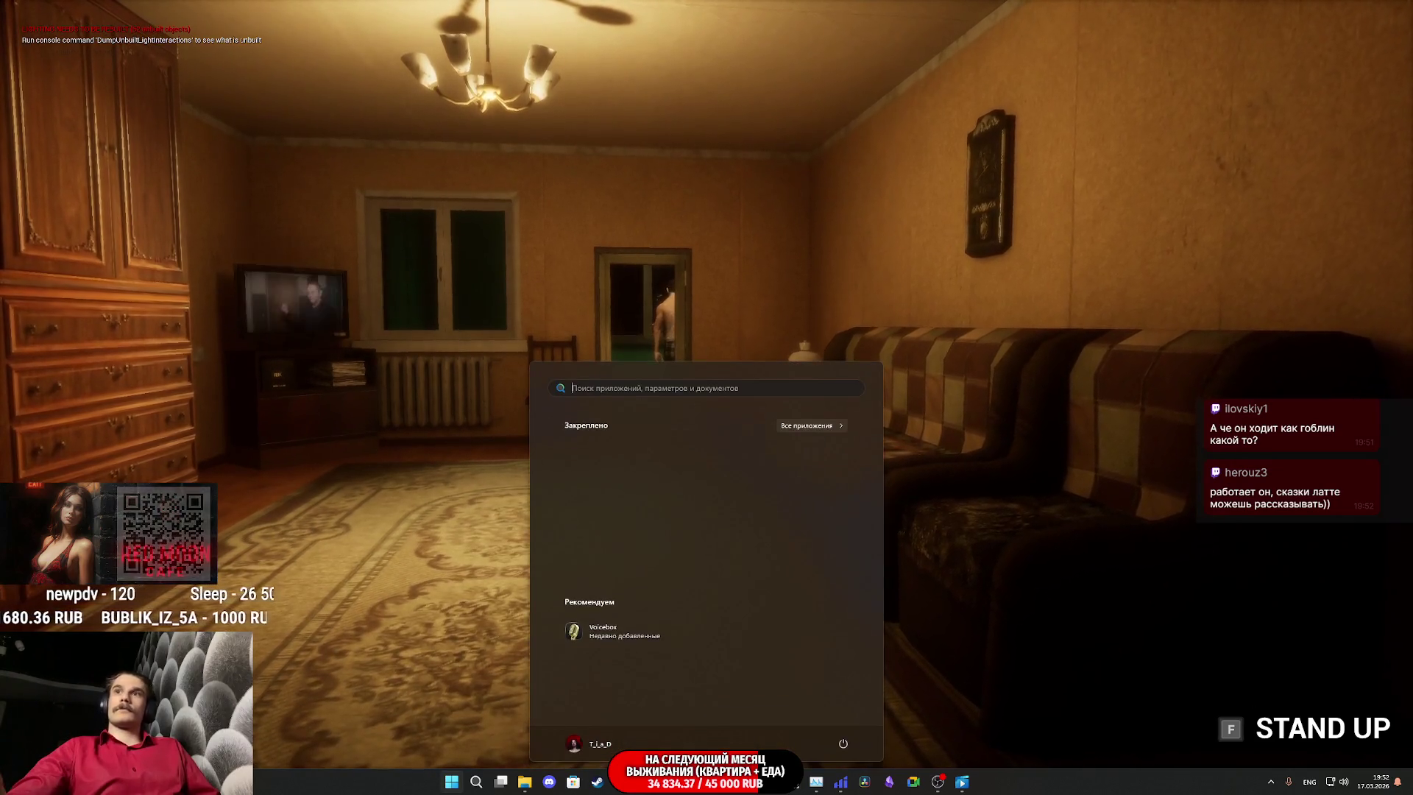
pyautogui.press('Escape')
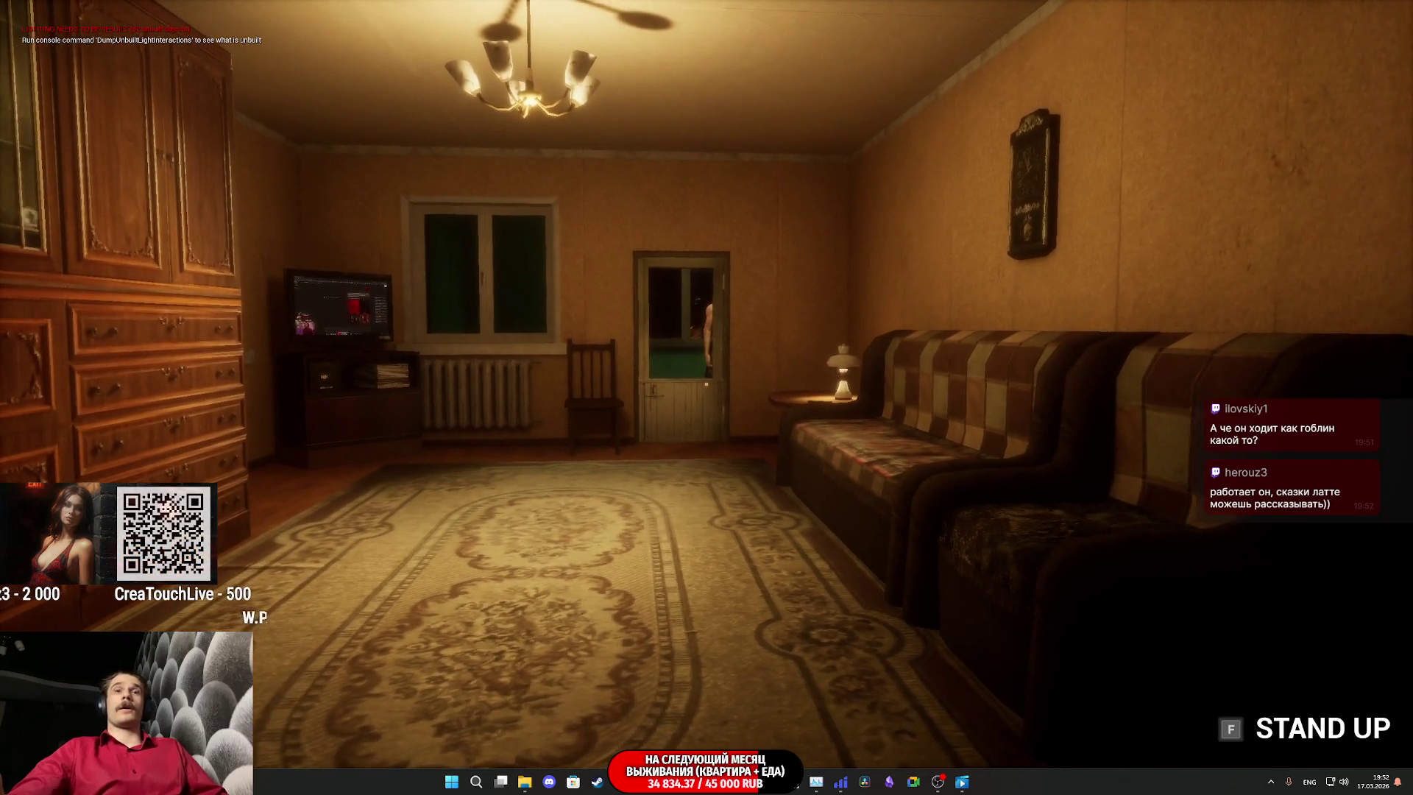
pyautogui.press('Escape')
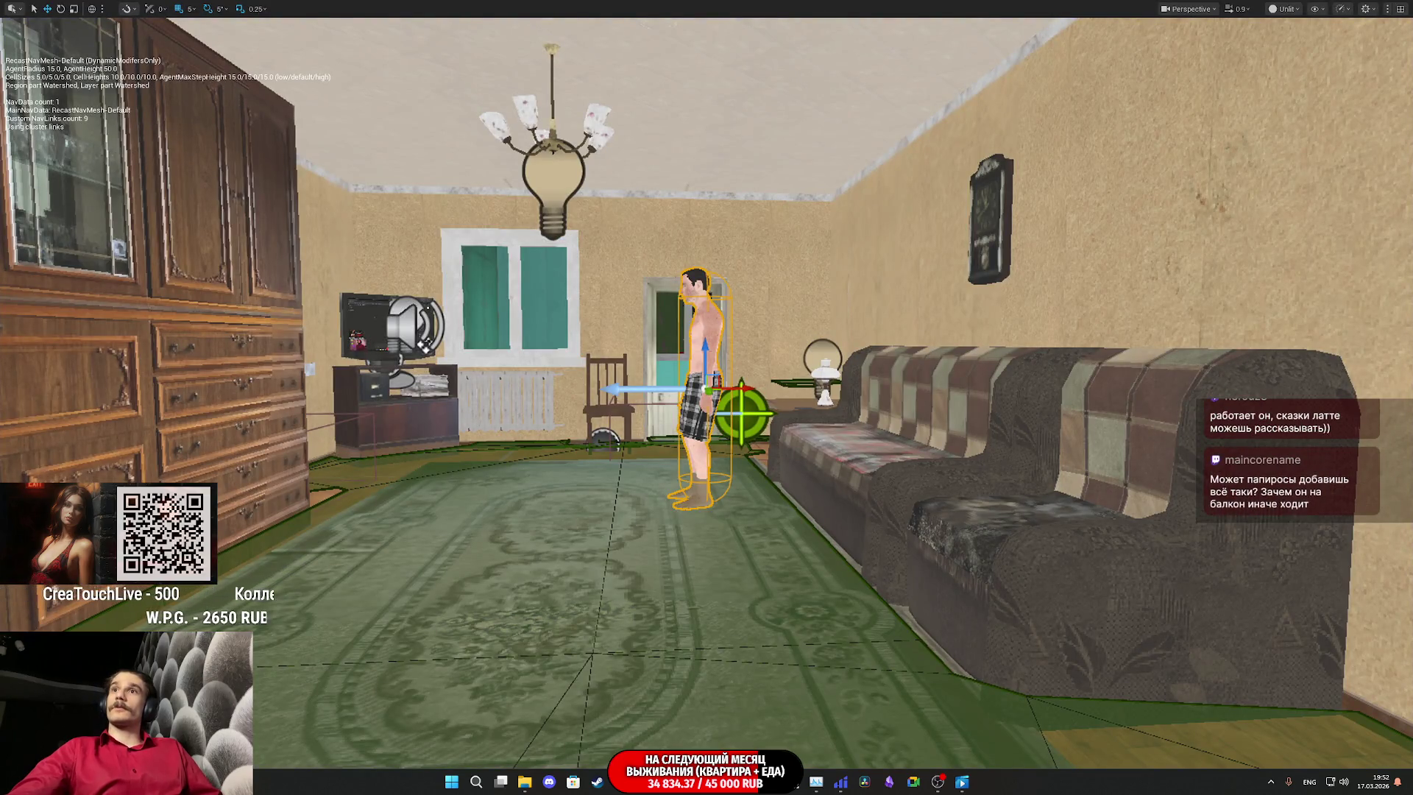
# Step: Open the Pillower_BPC blueprint editor maximized, showing the branching logic
pyautogui.hotkey('ctrl', 'e')
pyautogui.moveTo(907, 188); pyautogui.dragTo(709, 153)
pyautogui.doubleClick(709, 152)
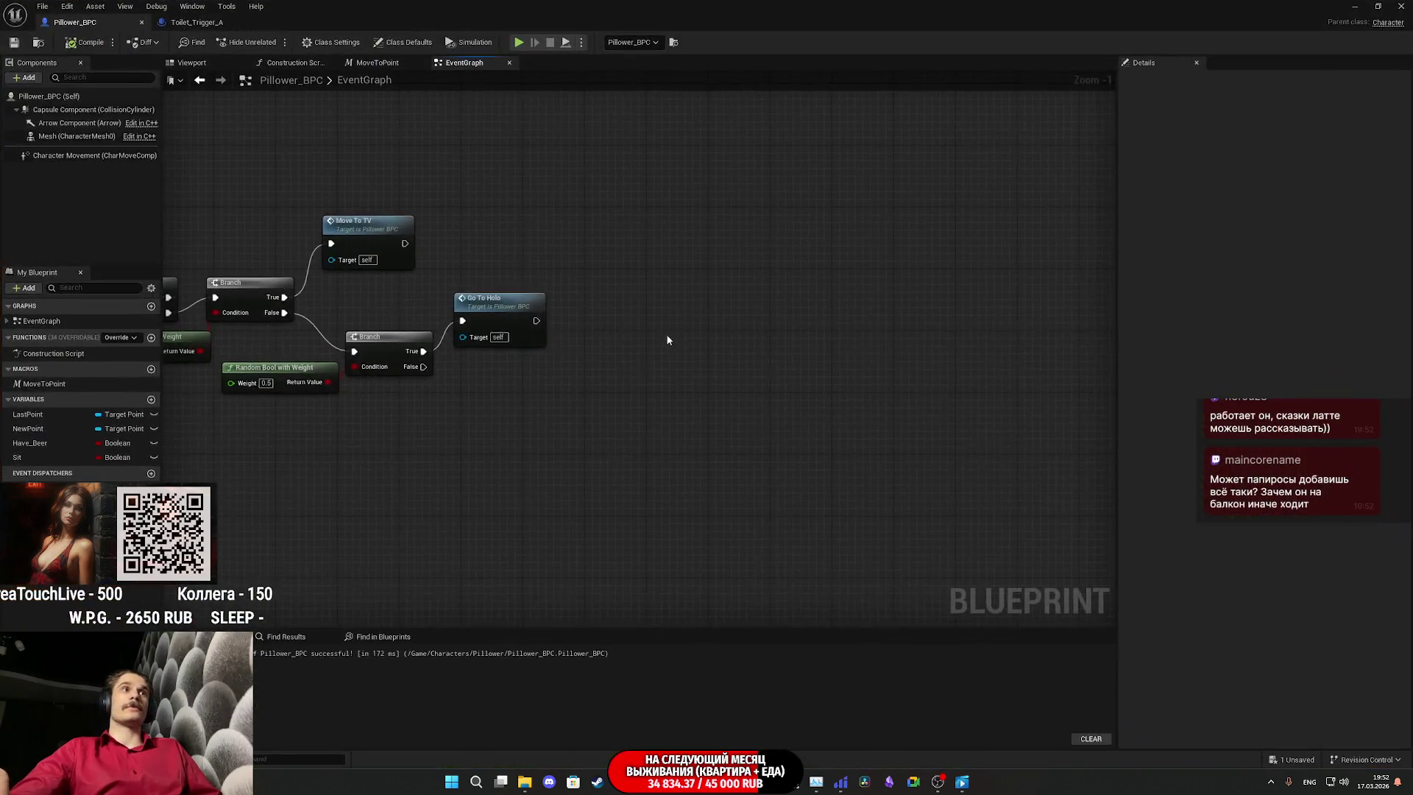
pyautogui.moveTo(598, 427)
pyautogui.mouseDown()
pyautogui.moveTo(732, 435)
pyautogui.moveTo(654, 464)
pyautogui.moveTo(699, 442)
pyautogui.mouseUp()
# Step: Add a To Toilet call with Find? enabled on the last branch's false path
pyautogui.write('go to')
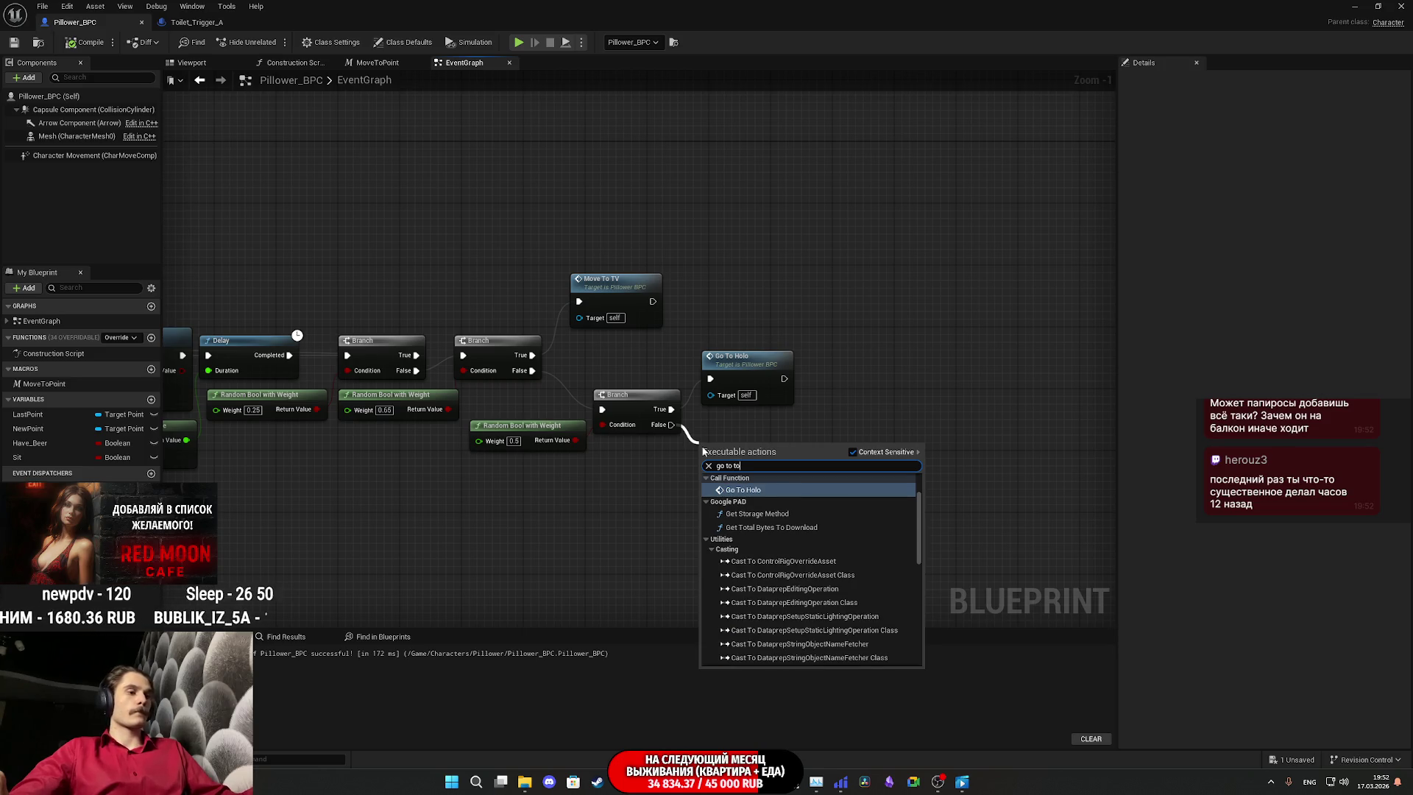
pyautogui.write('i')
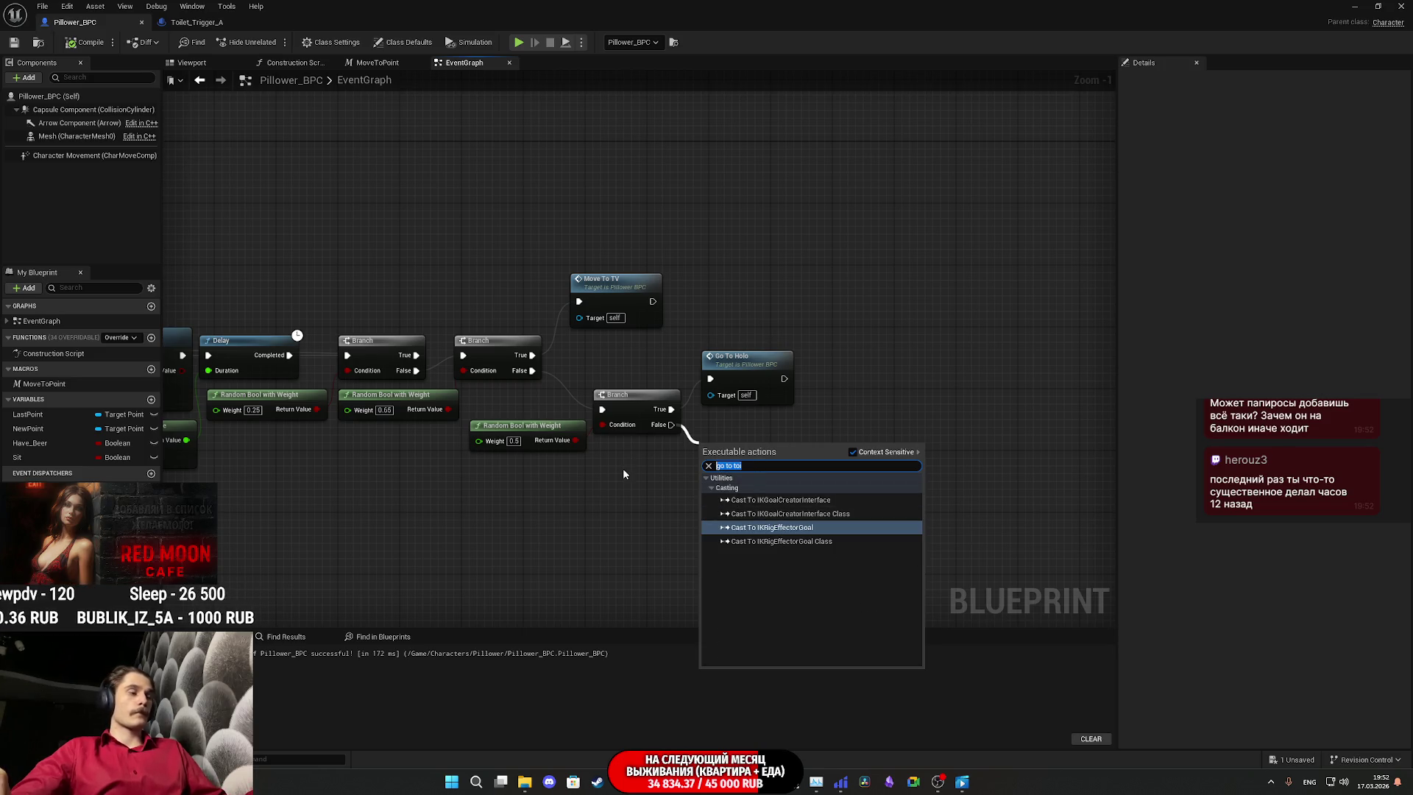
pyautogui.write('toil')
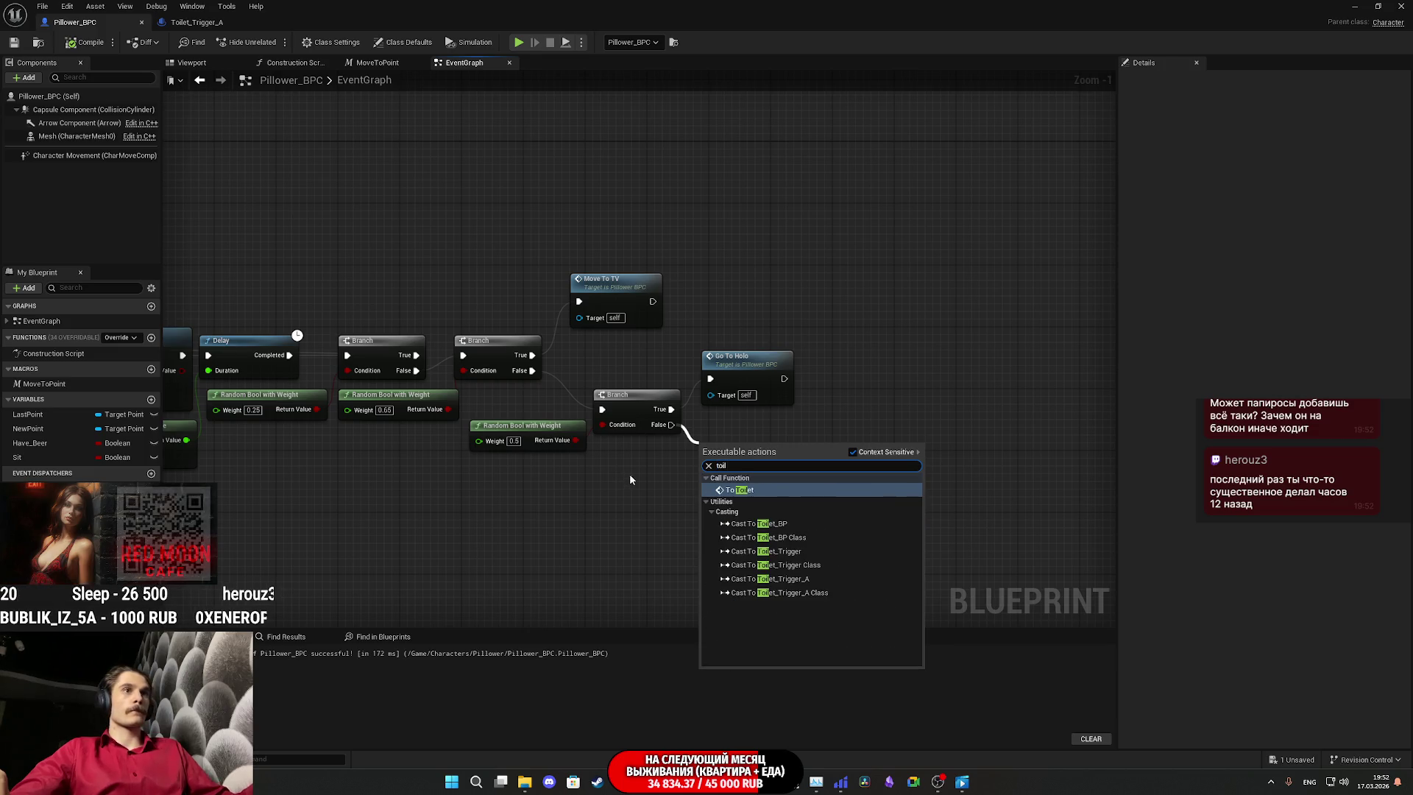
pyautogui.click(757, 490)
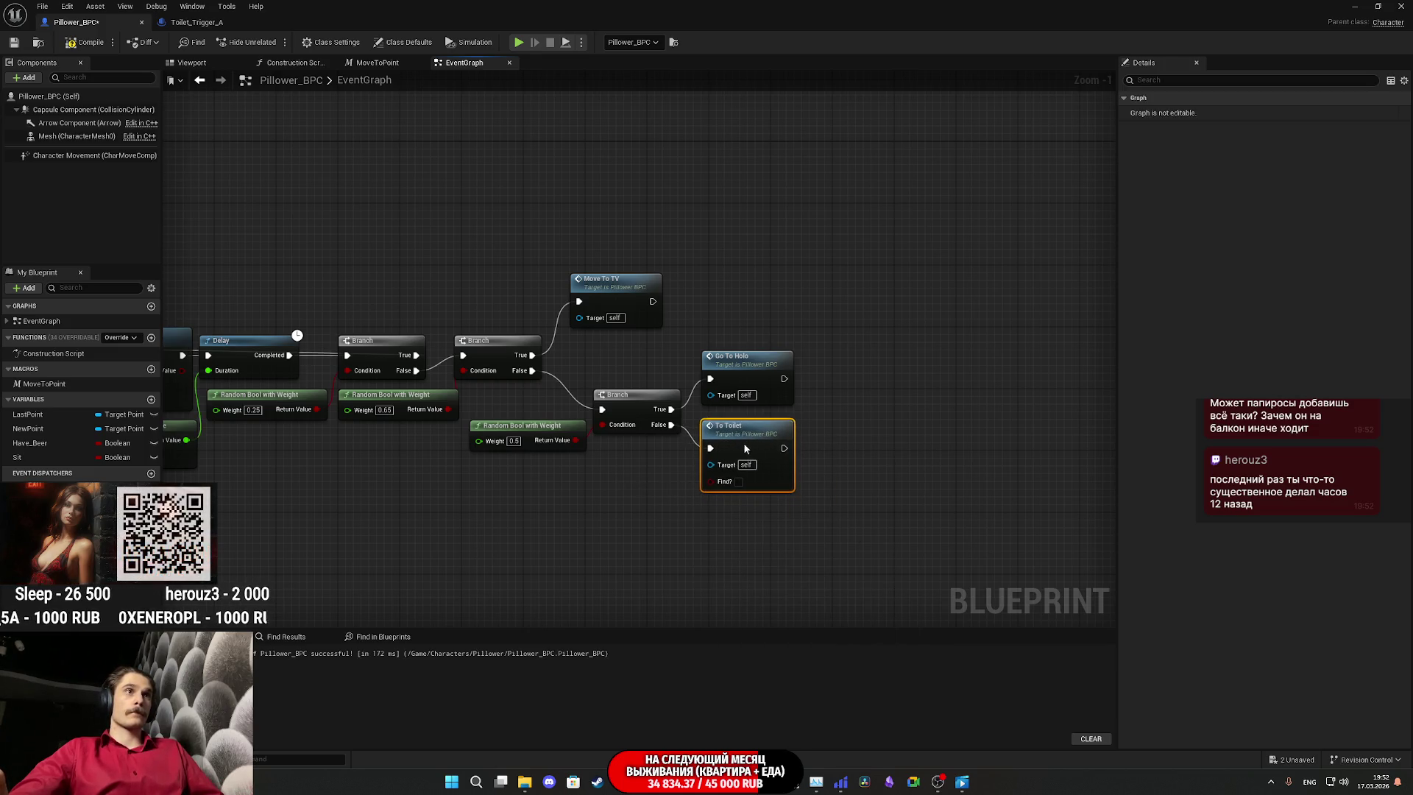
pyautogui.click(738, 481)
pyautogui.click(942, 475)
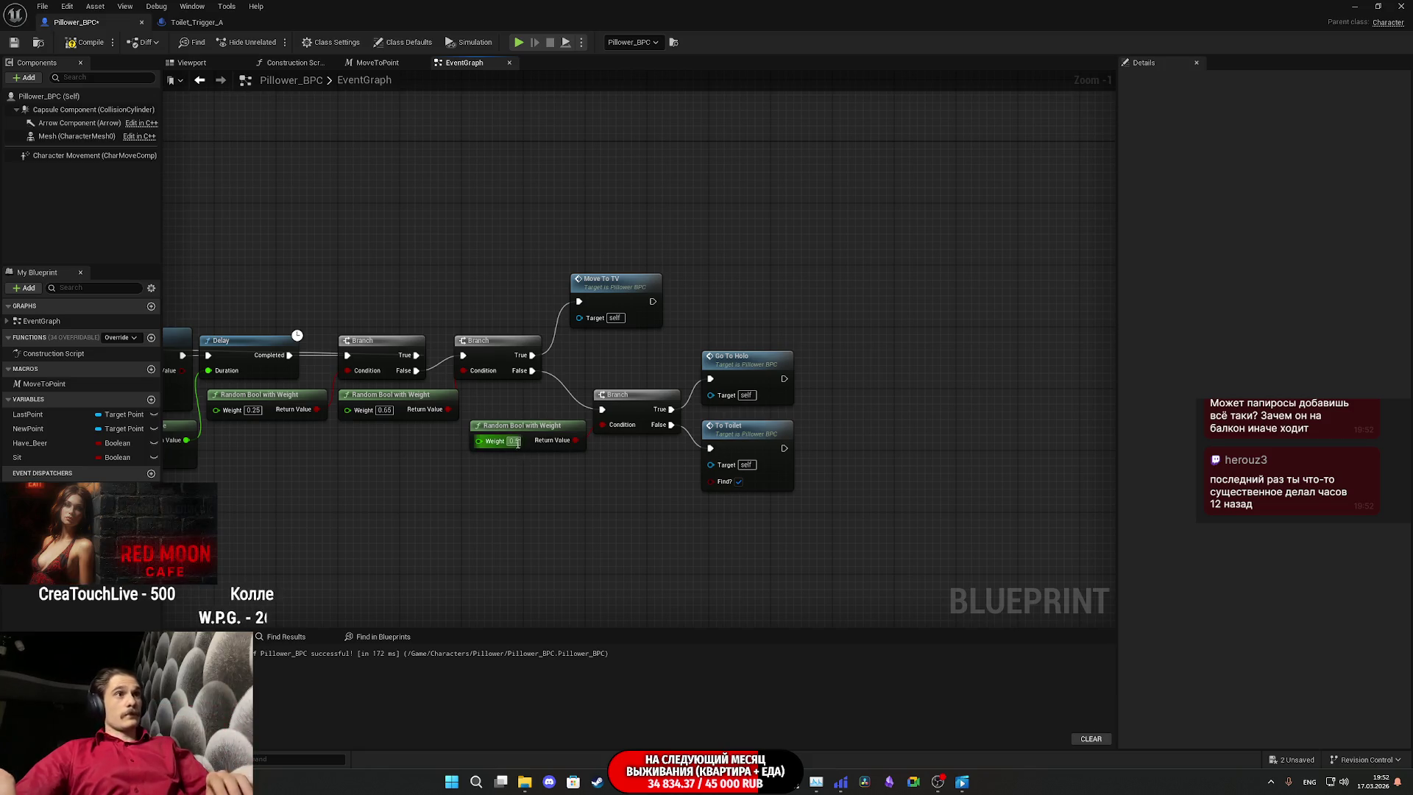
# Step: Set the last Random Bool with Weight to 0.6, nudge its branch nodes right, and save
pyautogui.click(625, 456)
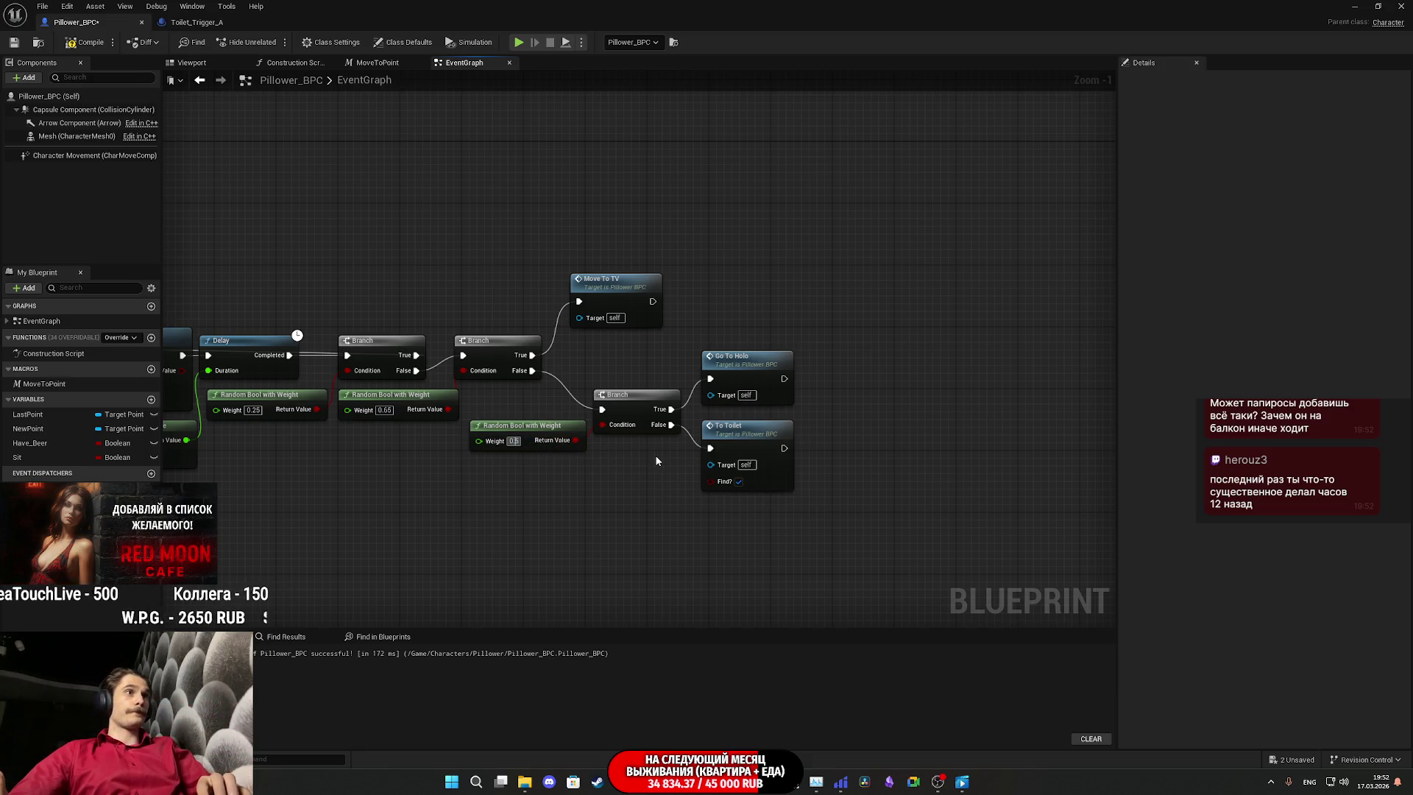
pyautogui.write('0')
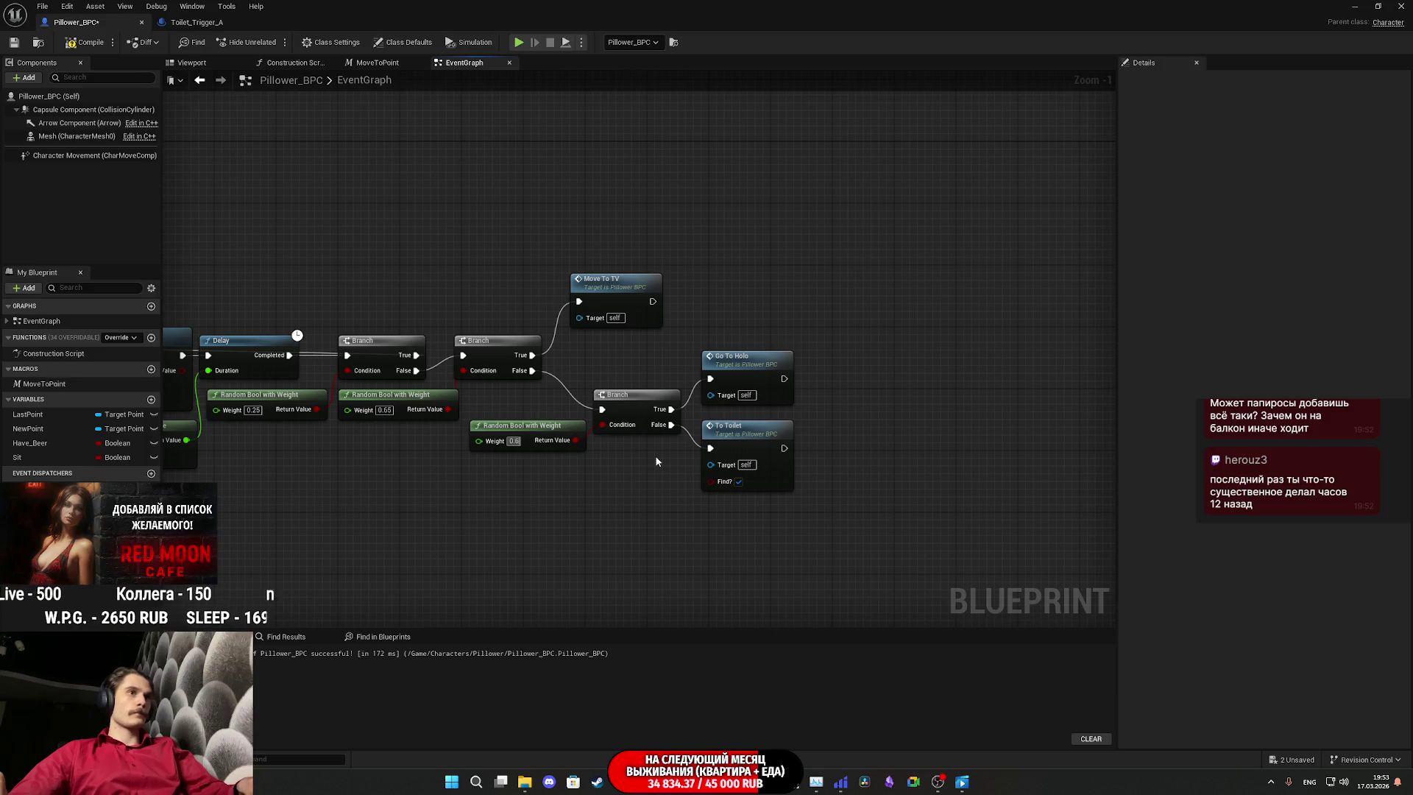
pyautogui.moveTo(637, 478); pyautogui.dragTo(768, 369)
pyautogui.click(662, 505)
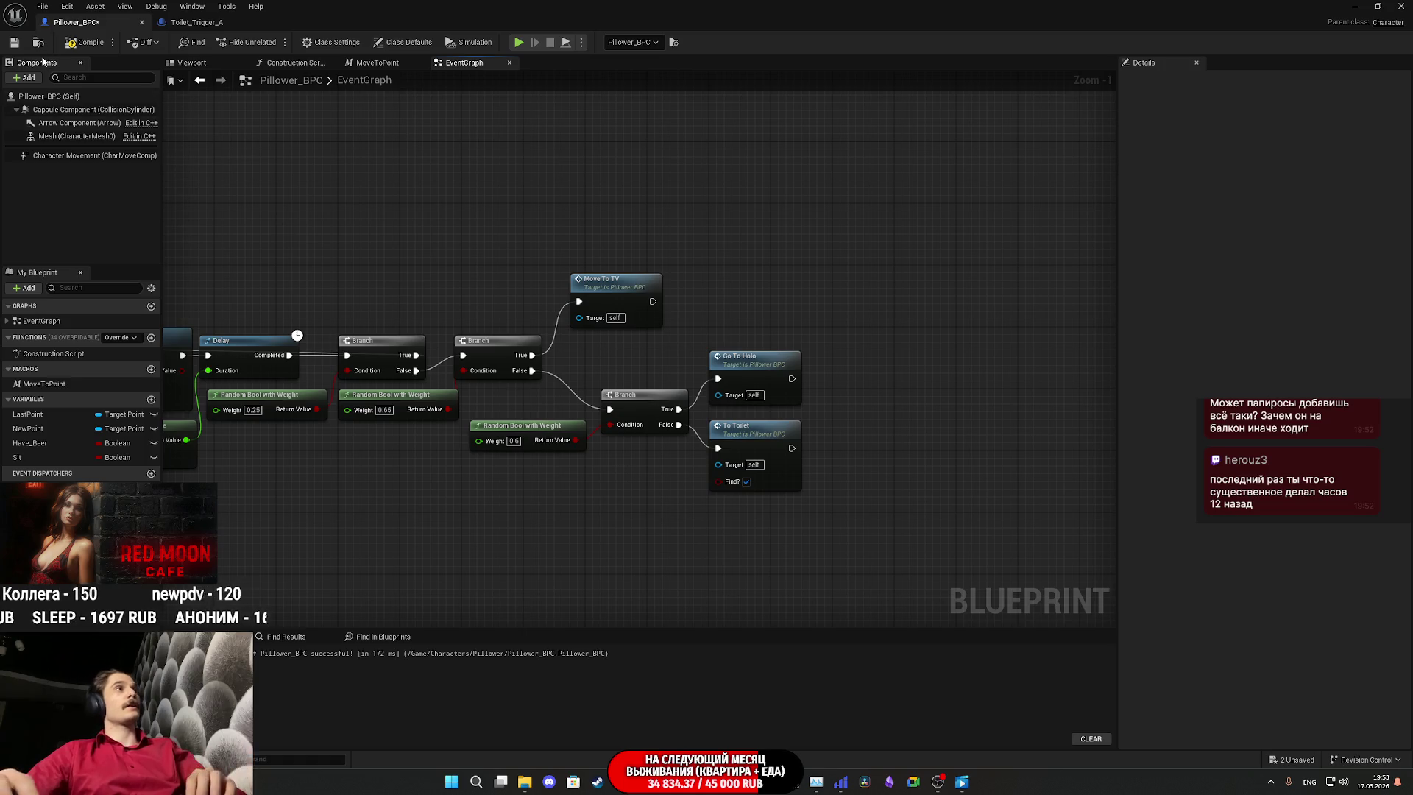
pyautogui.click(15, 45)
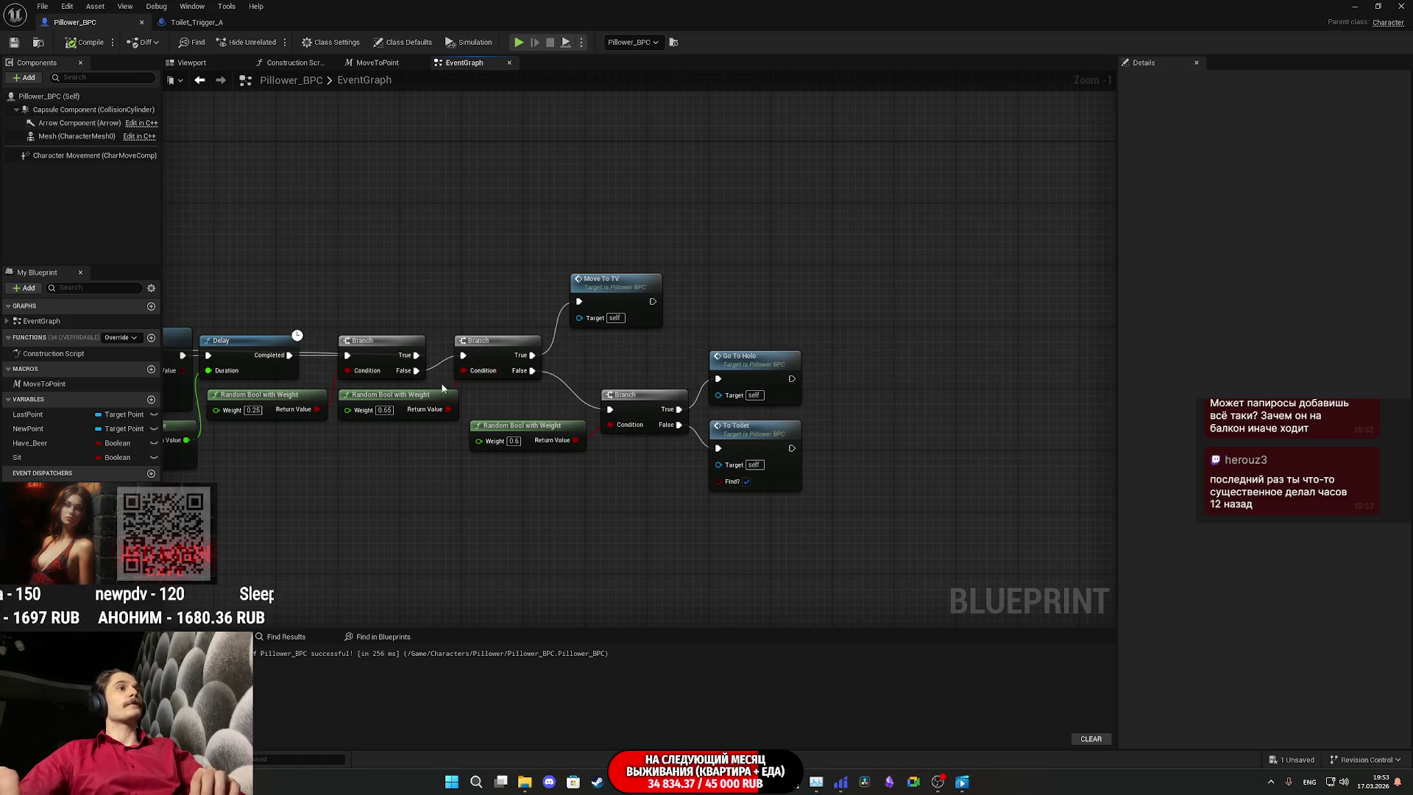
pyautogui.moveTo(1303, 264); pyautogui.dragTo(786, 301)
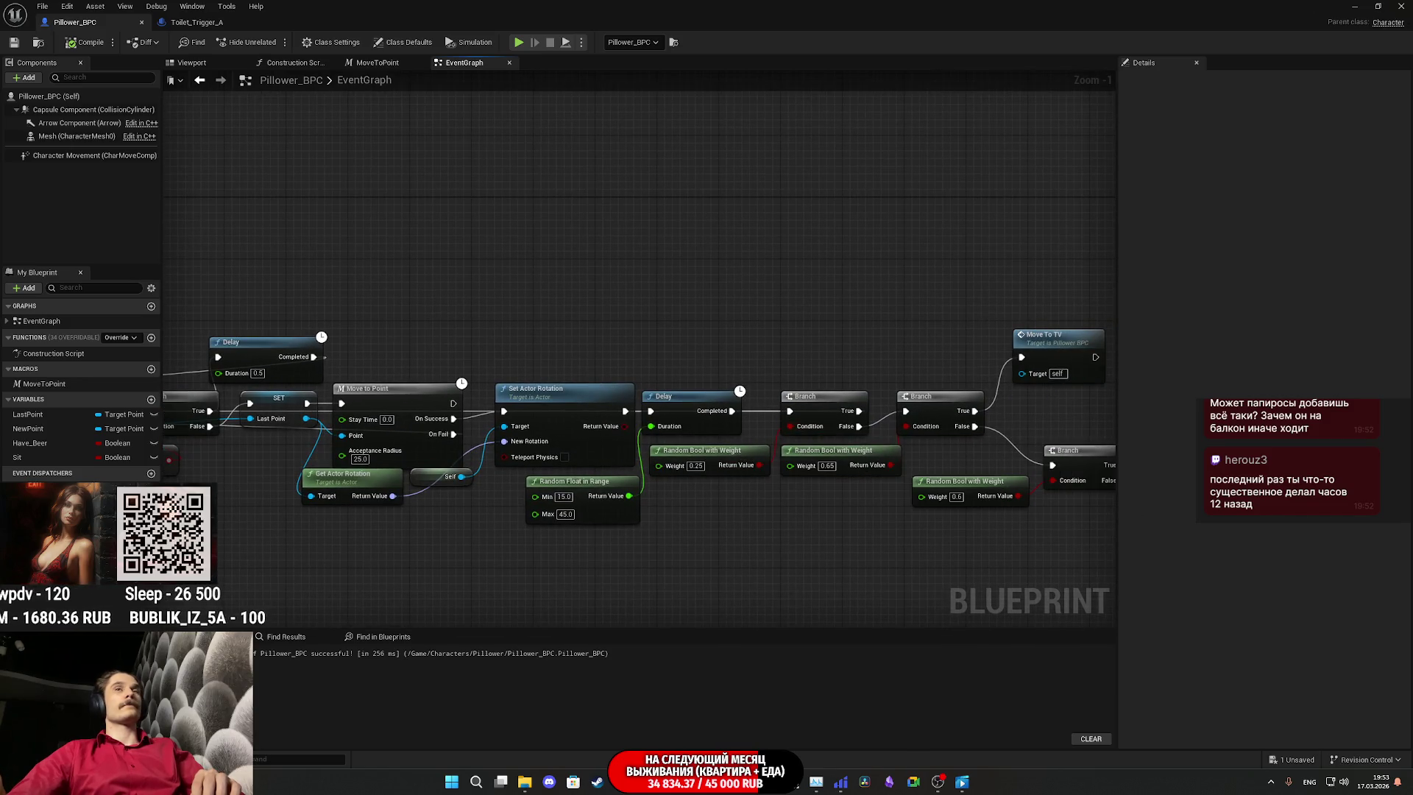
# Step: Back in the full level editor, Save All and confirm Save Selected
pyautogui.hotkey('alt', 'Tab')
pyautogui.press('F11')
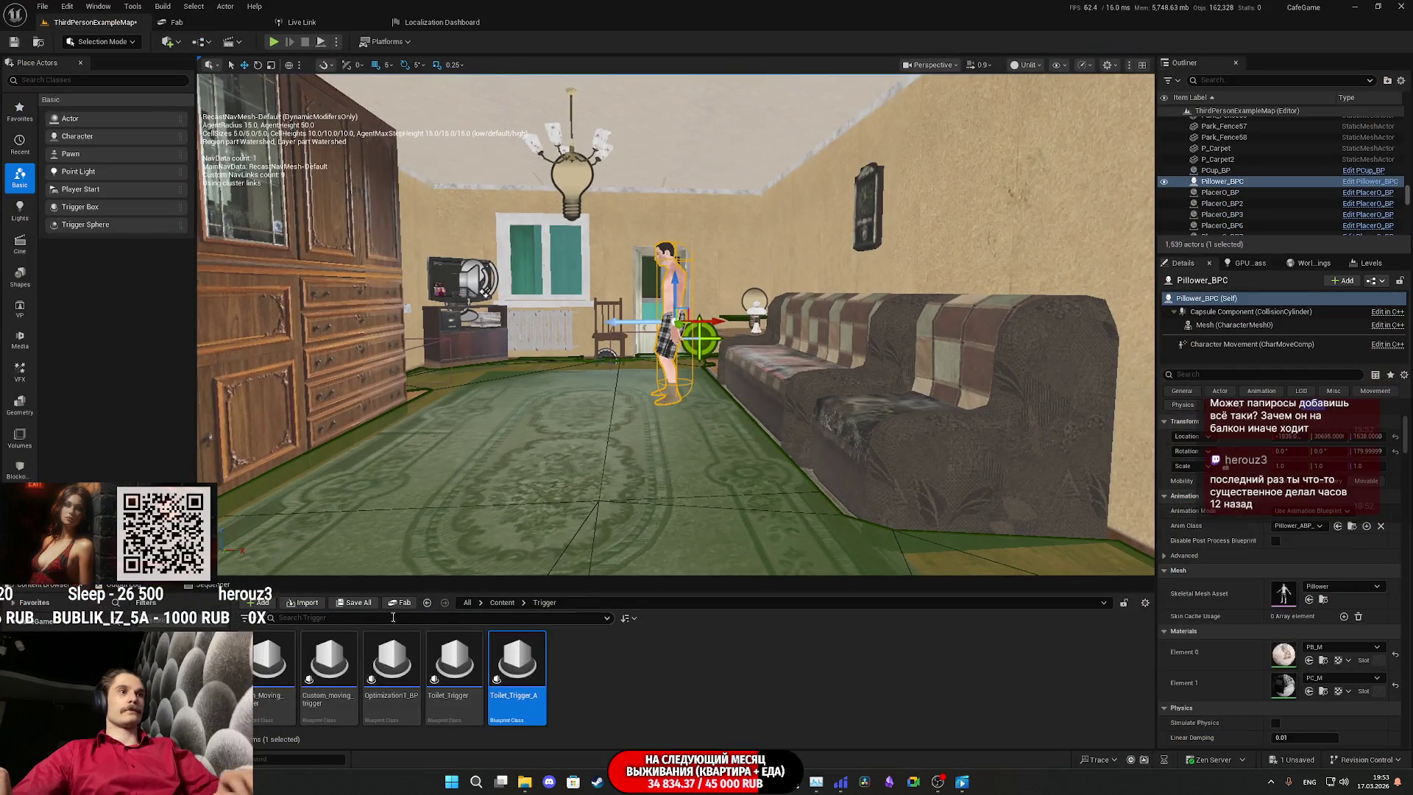
pyautogui.click(360, 602)
pyautogui.click(769, 513)
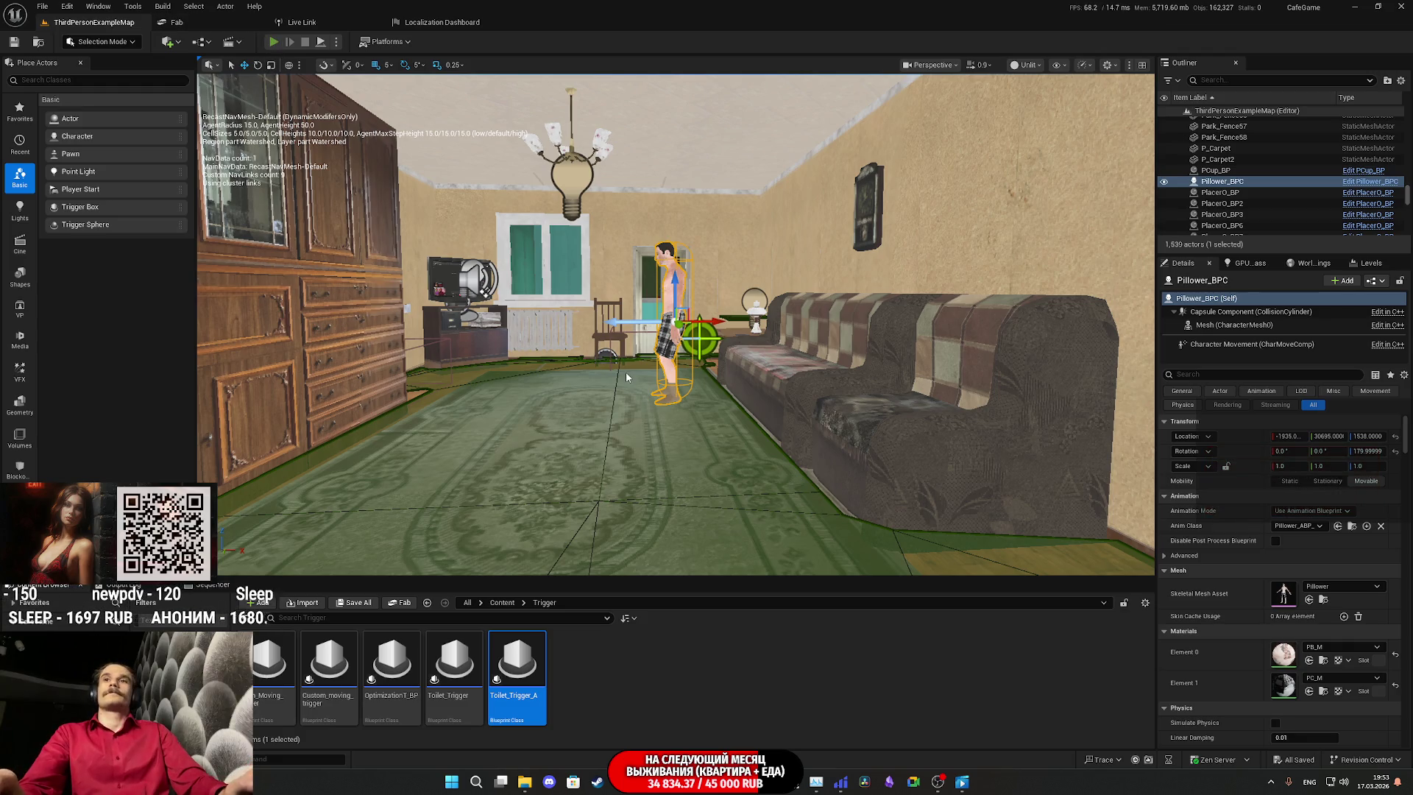
# Step: Start the playtest and follow the NPC across the living room down the hallway
pyautogui.press('F11')
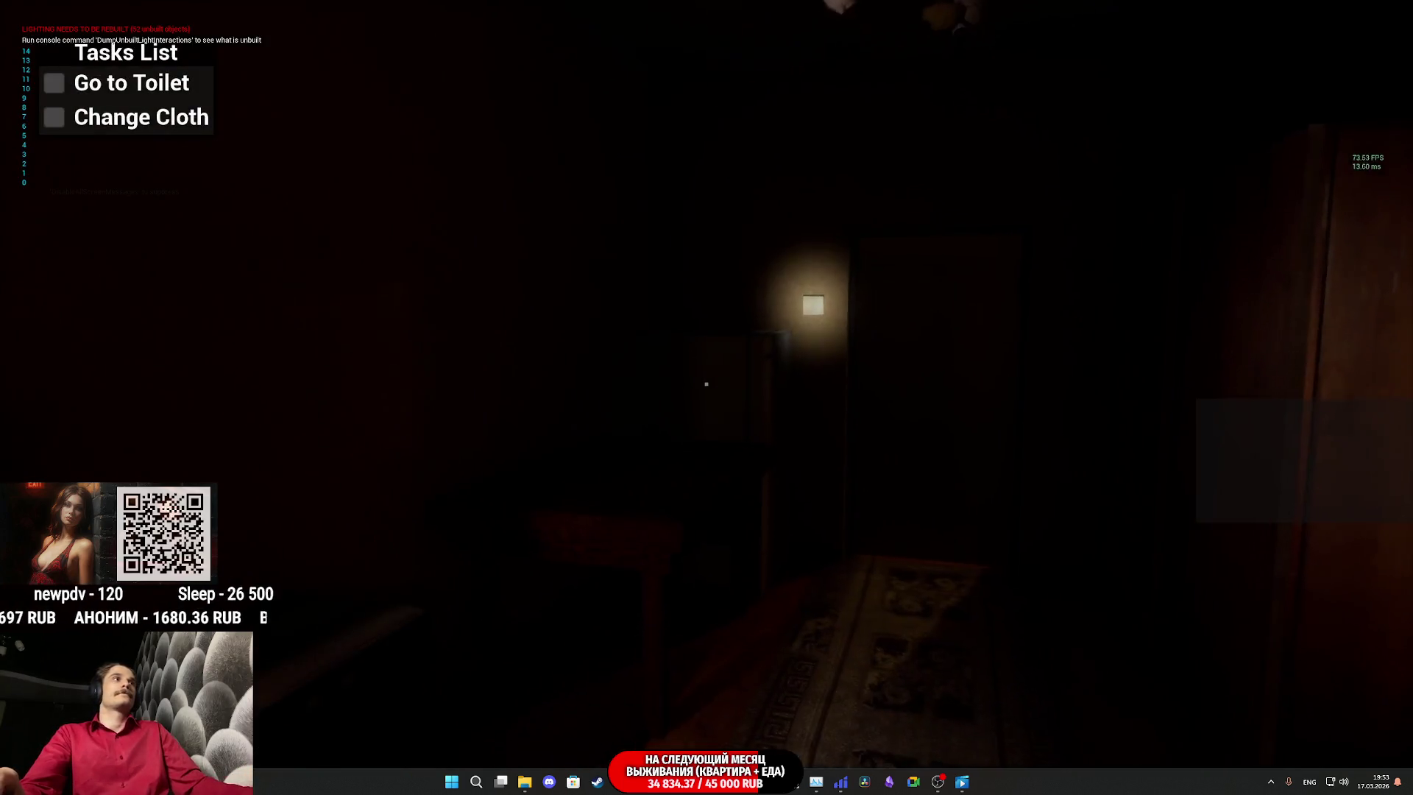
pyautogui.press('w')
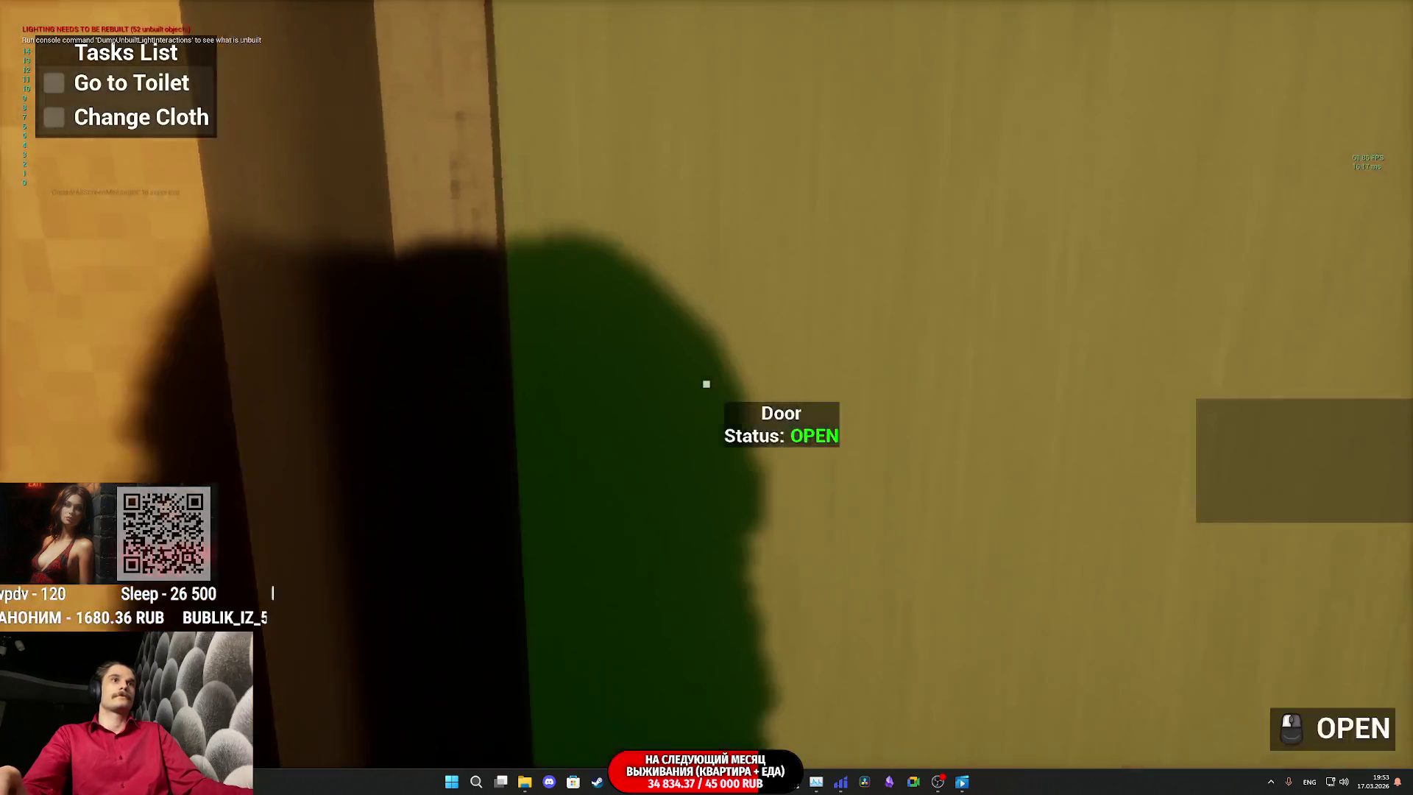
pyautogui.press('w')
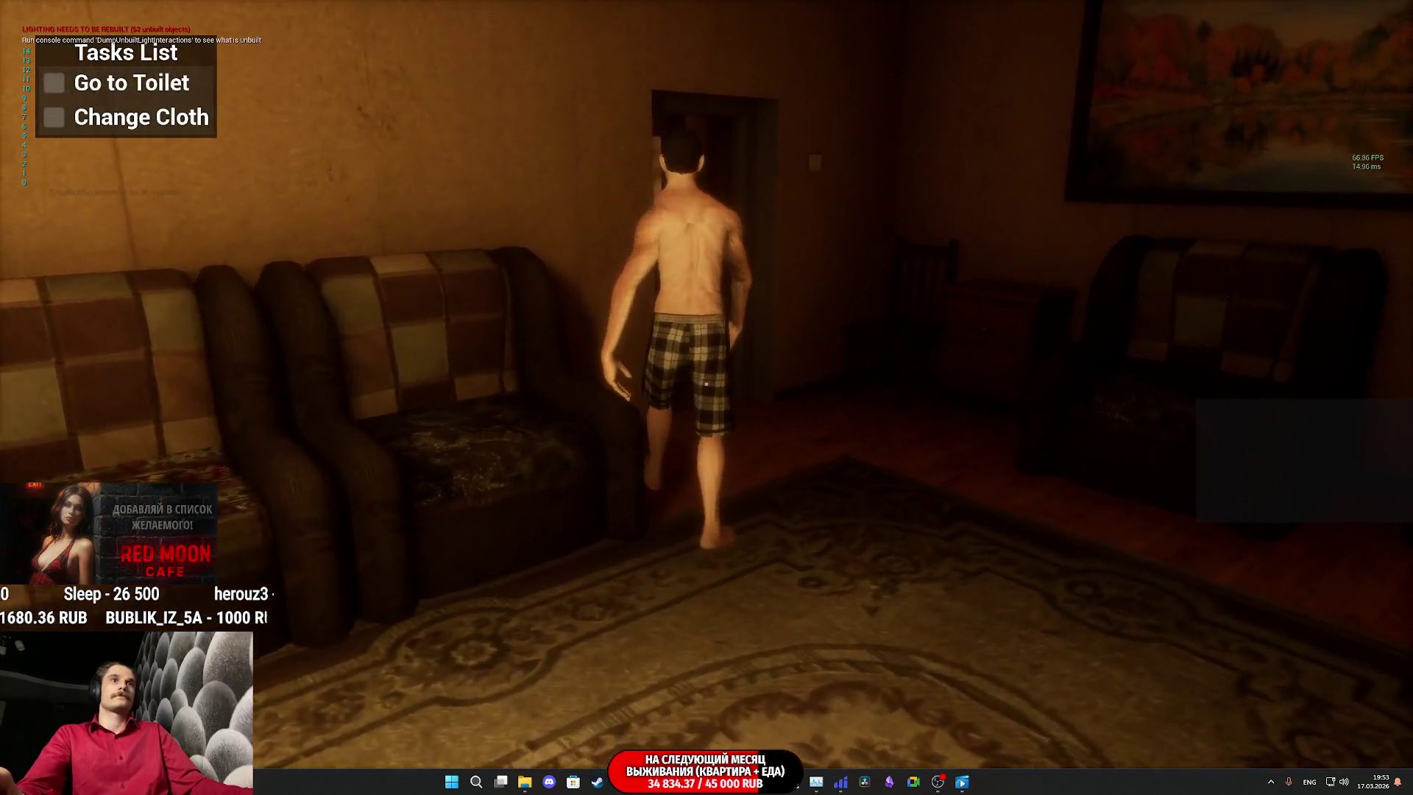
pyautogui.press('w')
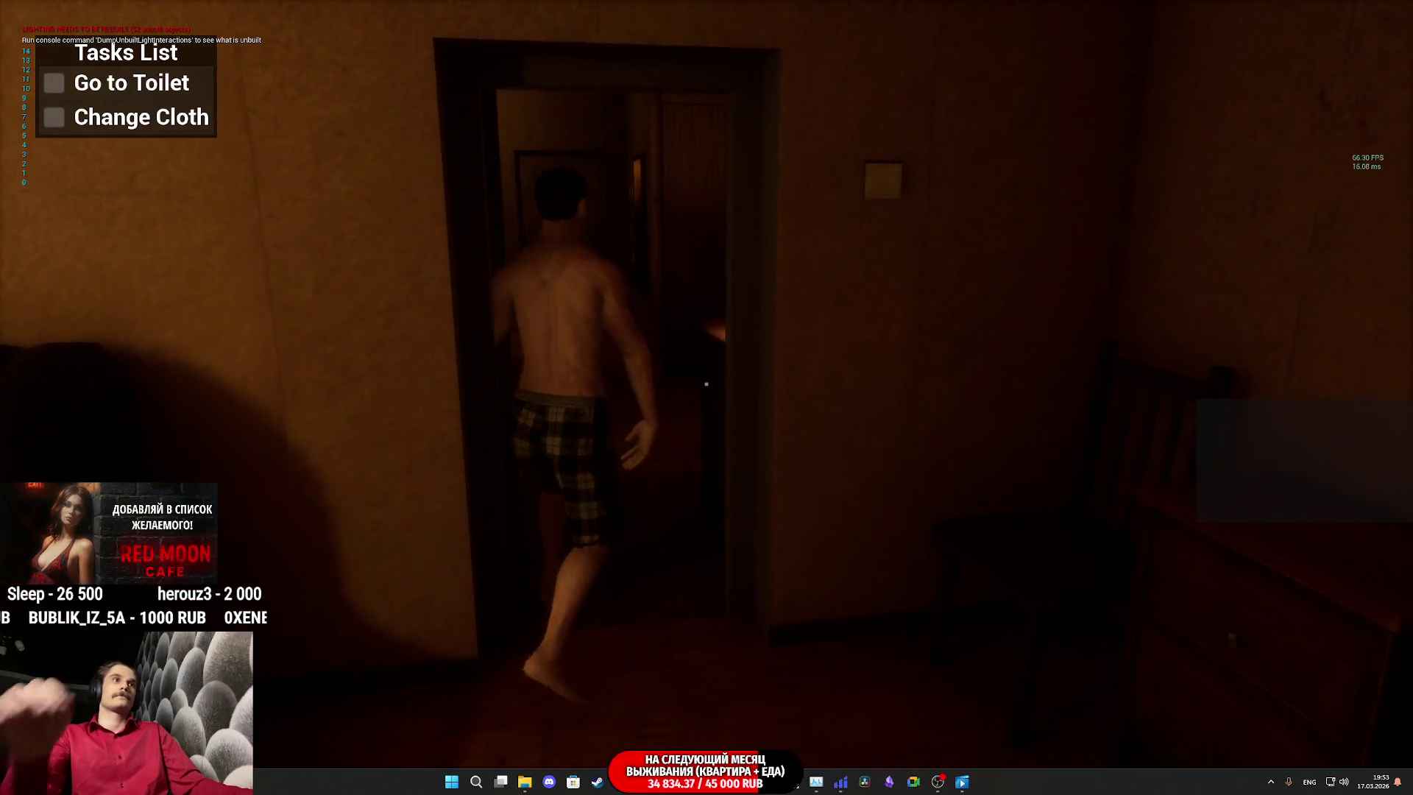
pyautogui.press('w')
pyautogui.press('w')
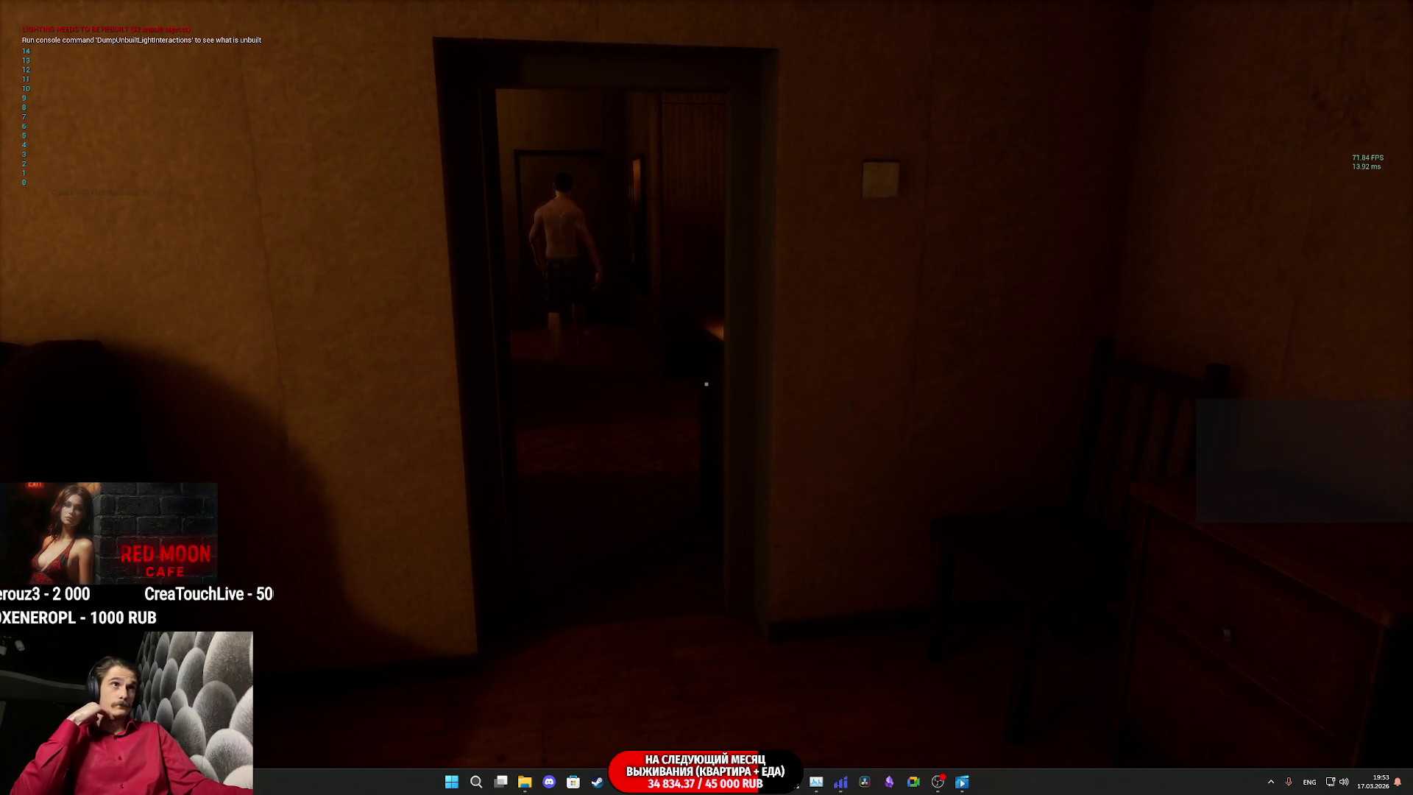
pyautogui.press('w')
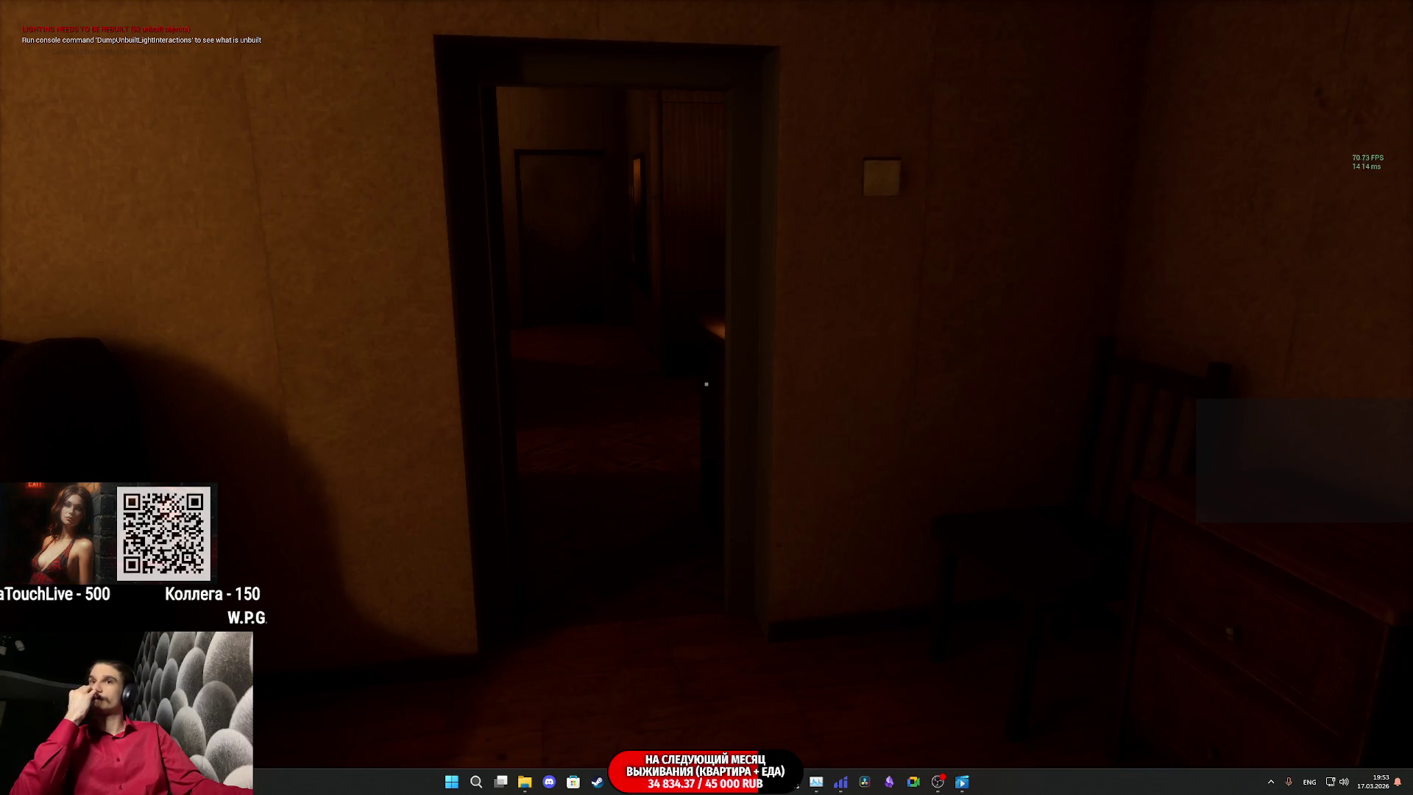
pyautogui.press('w')
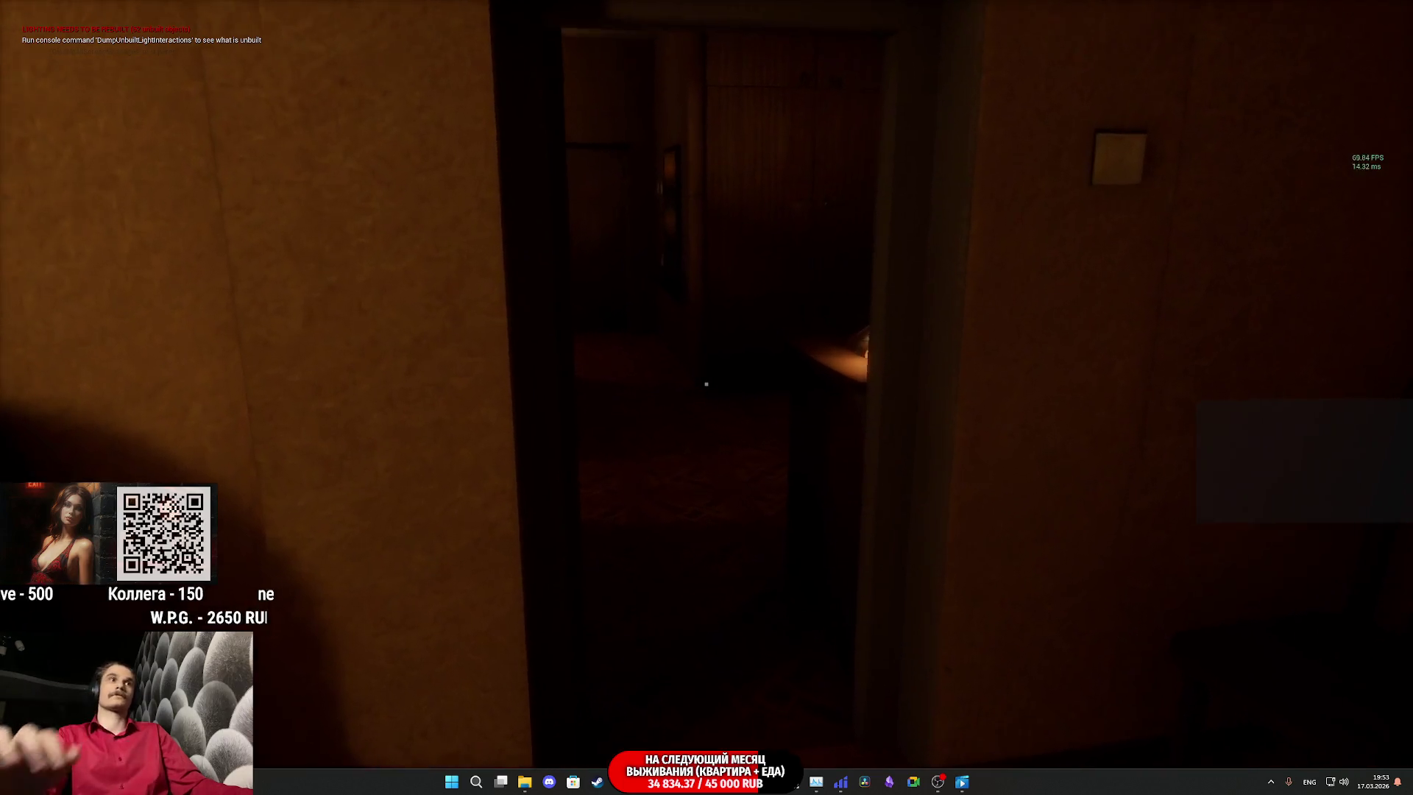
pyautogui.press('w')
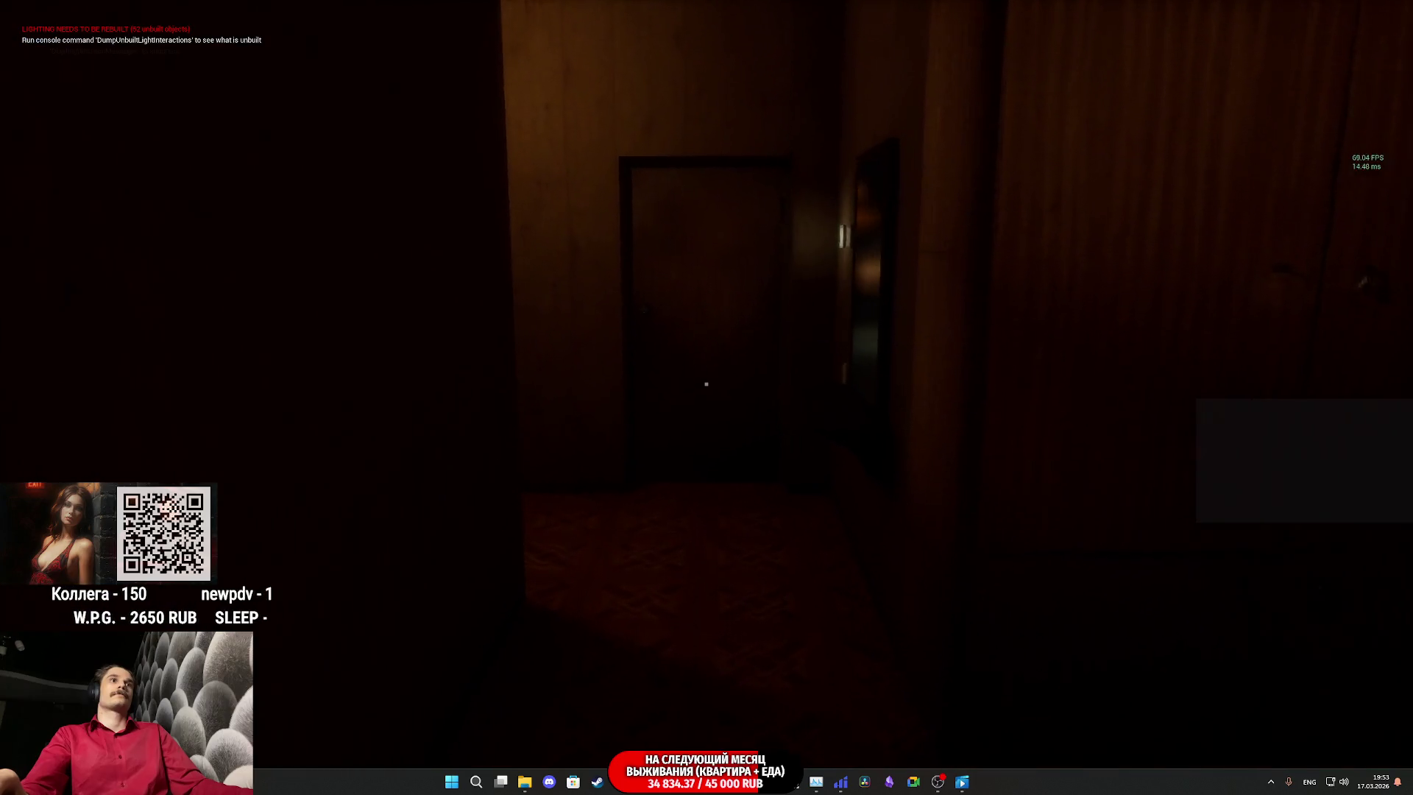
pyautogui.press('w')
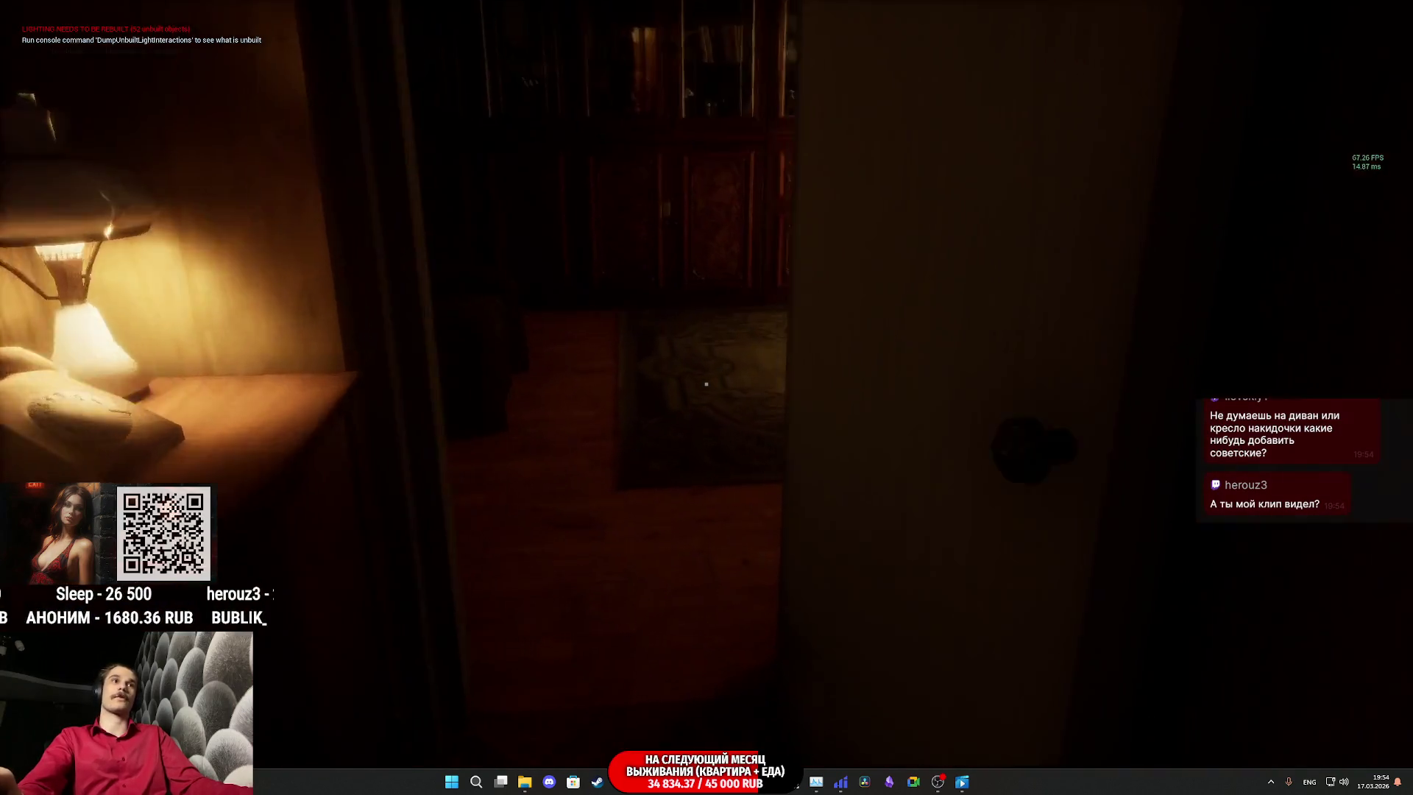
# Step: Check the carpeted room, find the NPC in the bathroom, then sit on the free chair
pyautogui.press('w')
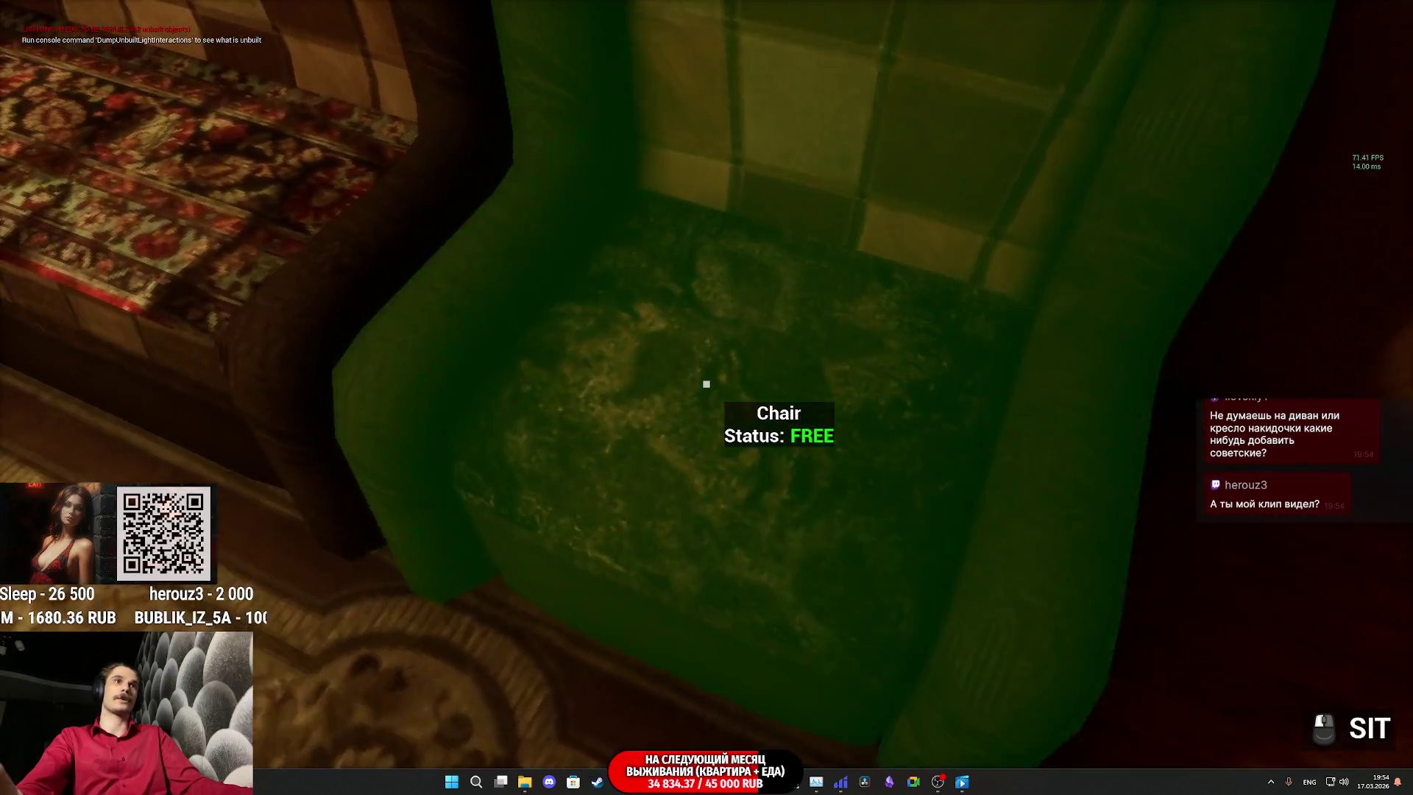
pyautogui.press('w')
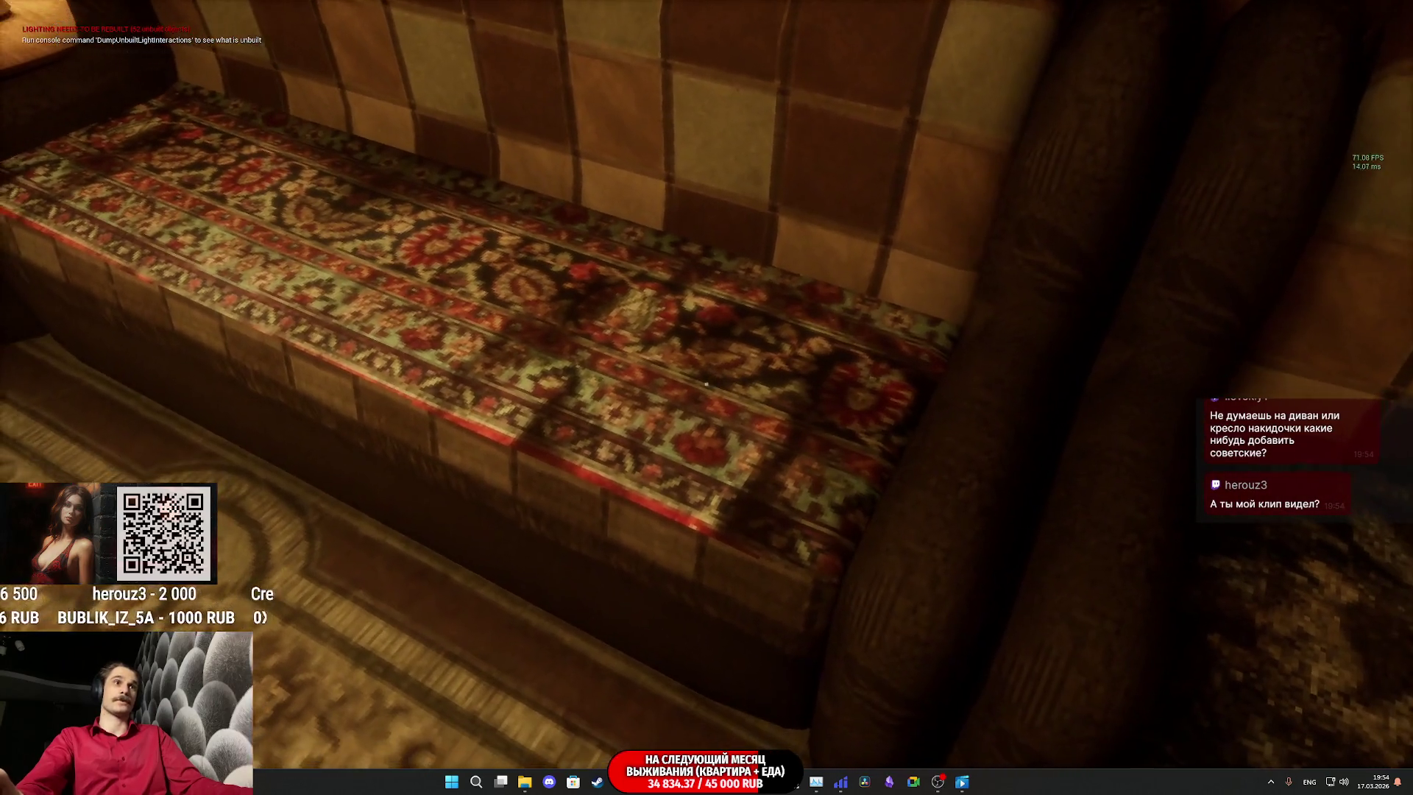
pyautogui.press('s')
pyautogui.press('w')
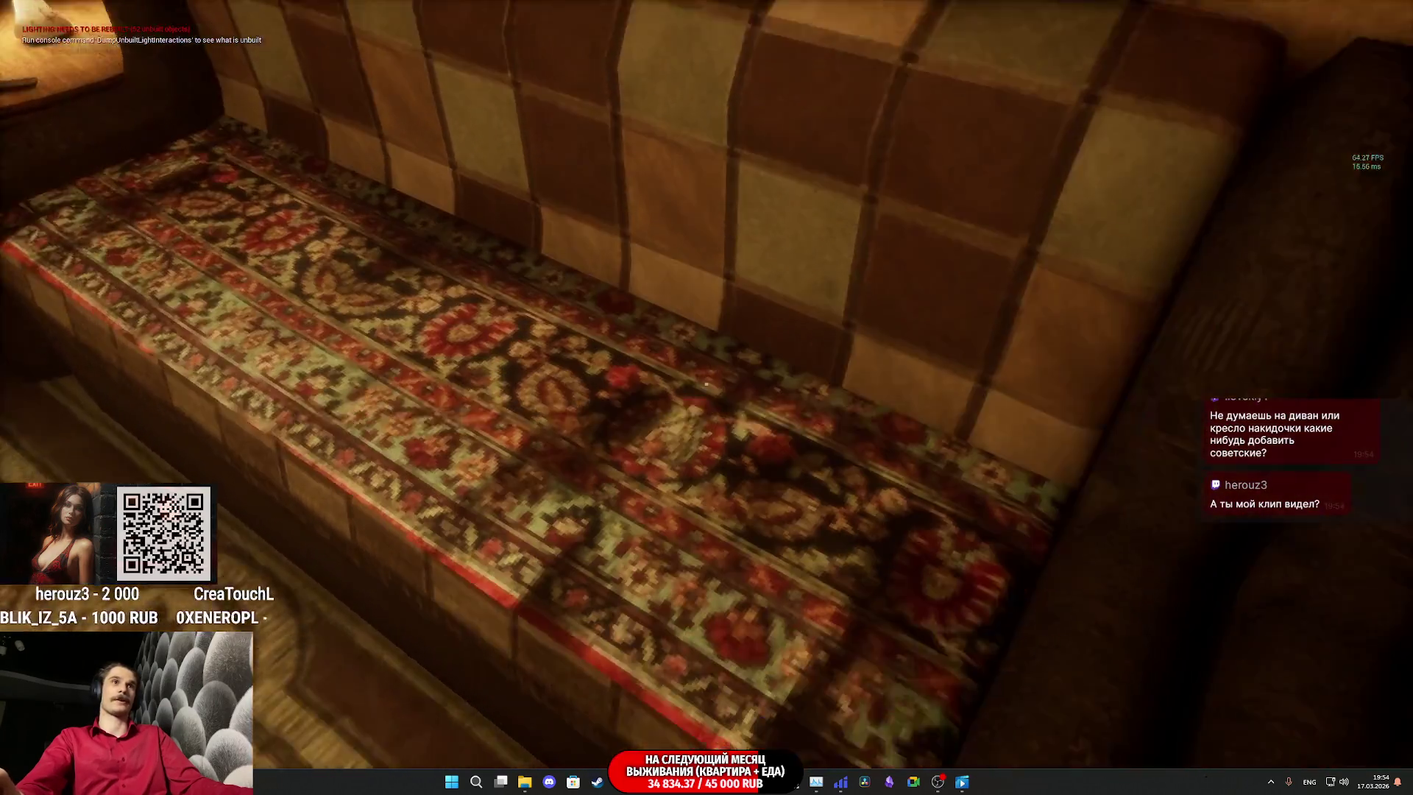
pyautogui.press('s')
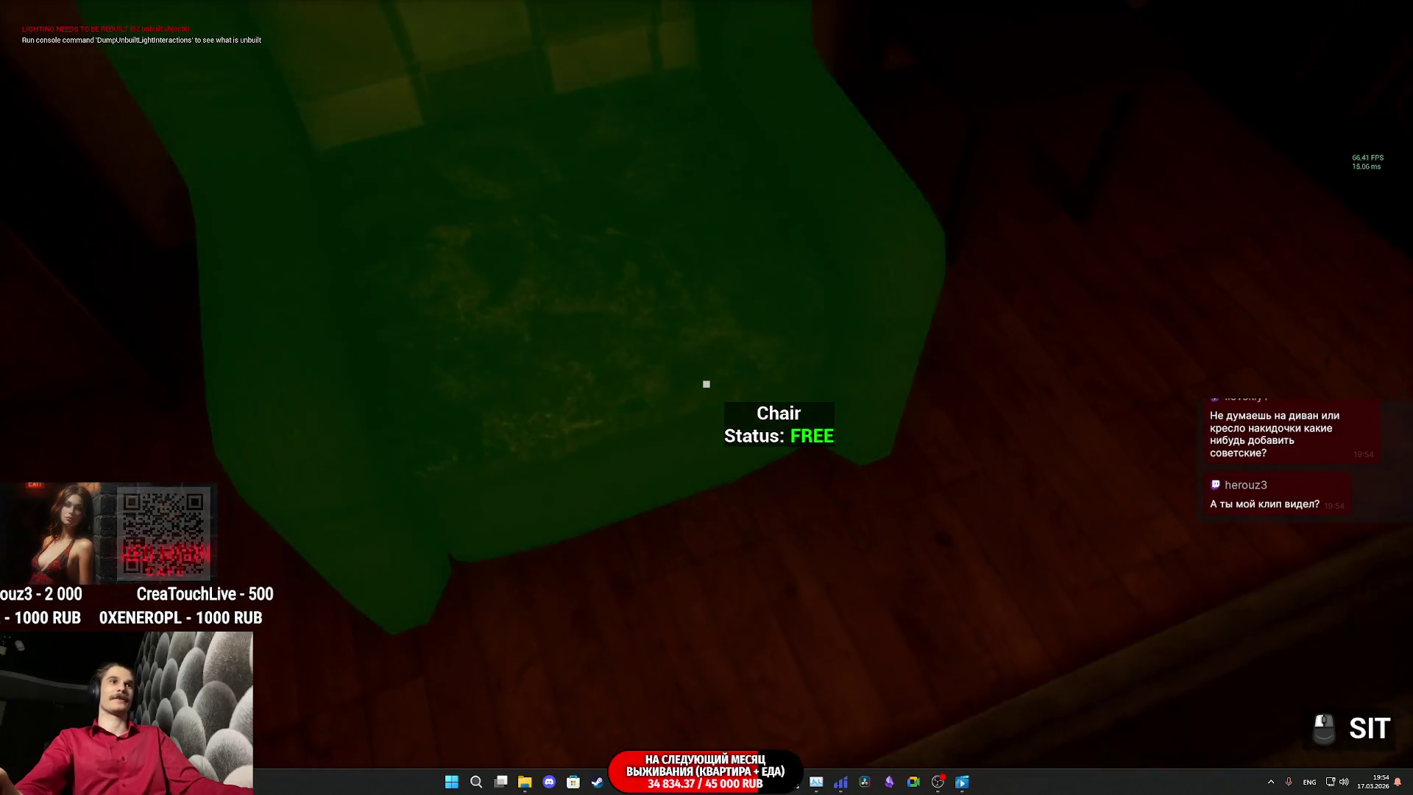
pyautogui.press('w')
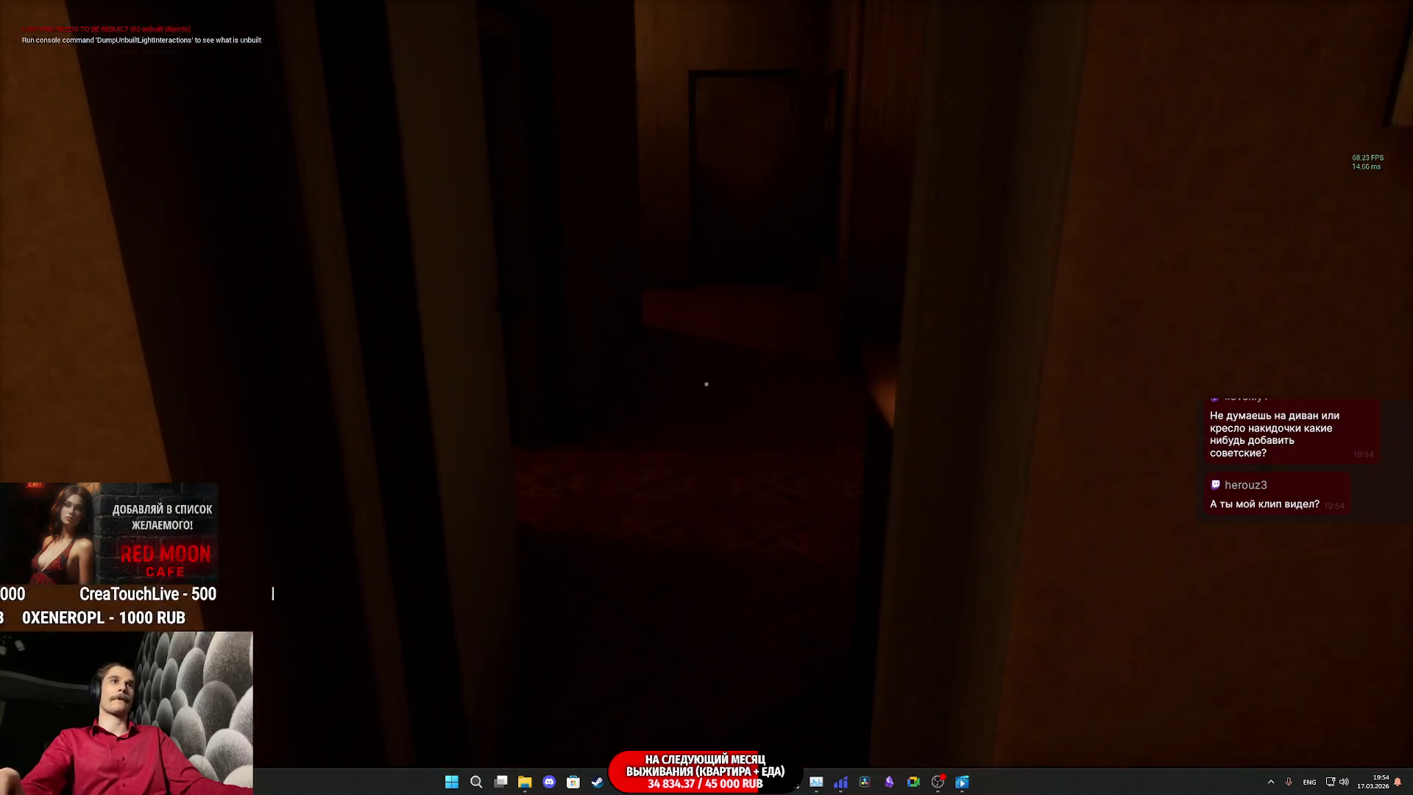
pyautogui.press('w')
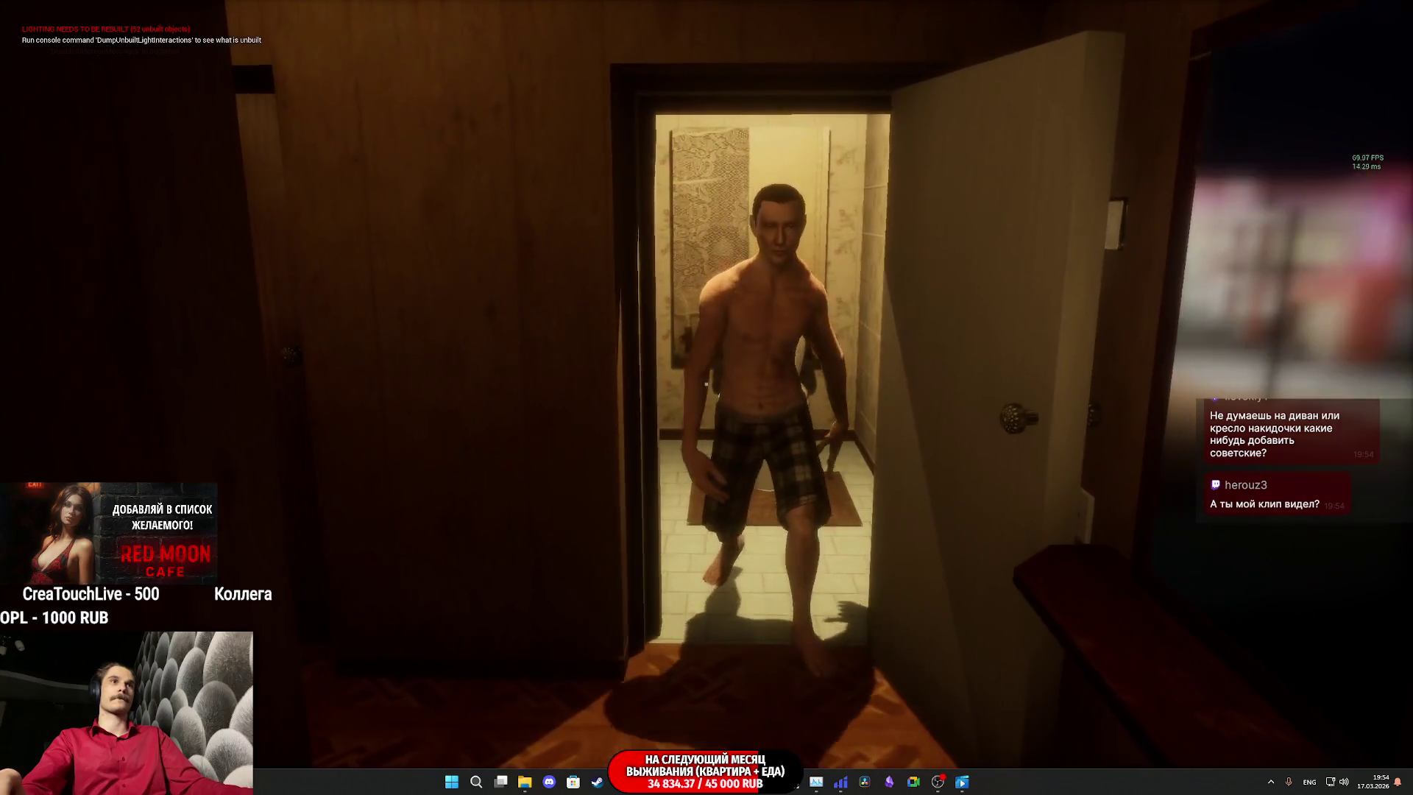
pyautogui.press('s')
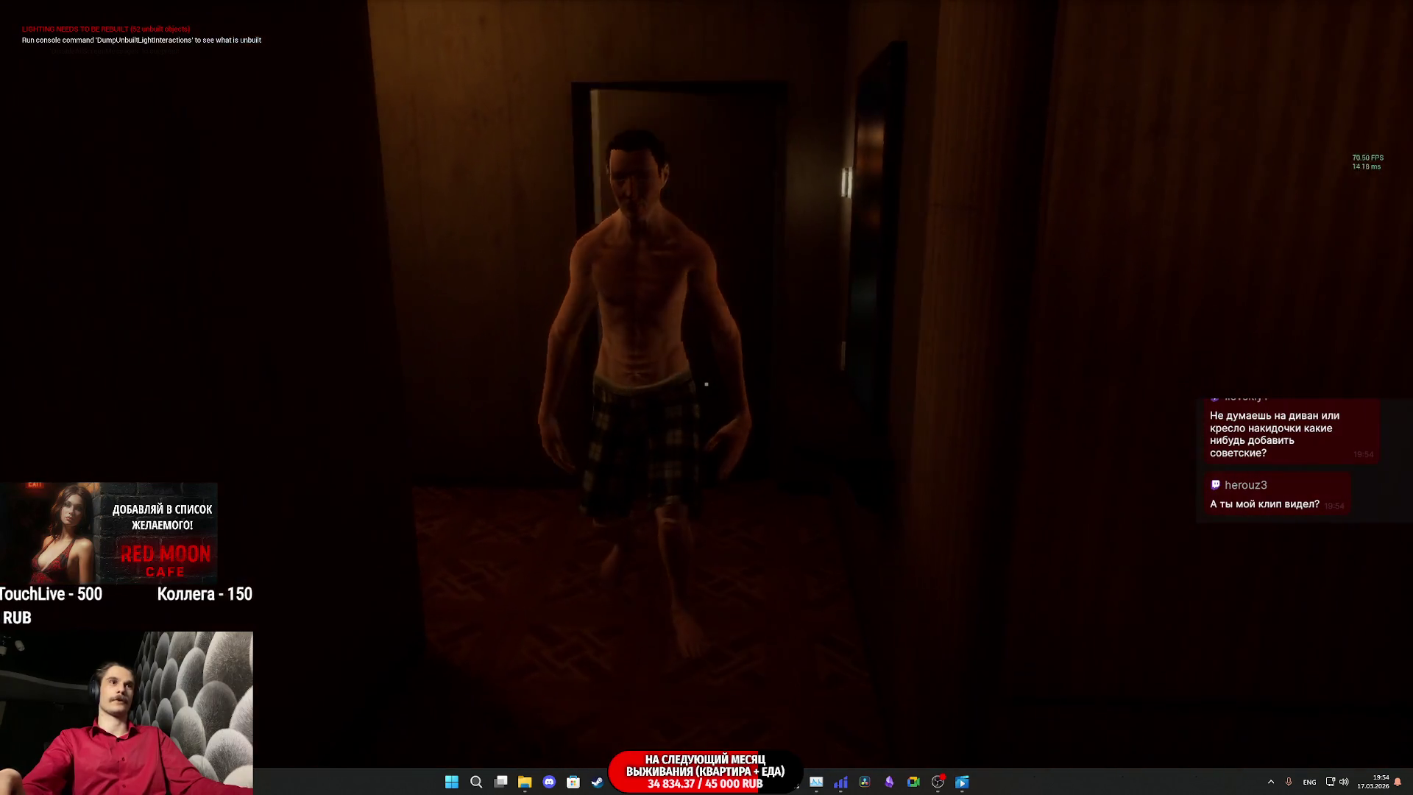
pyautogui.press('s')
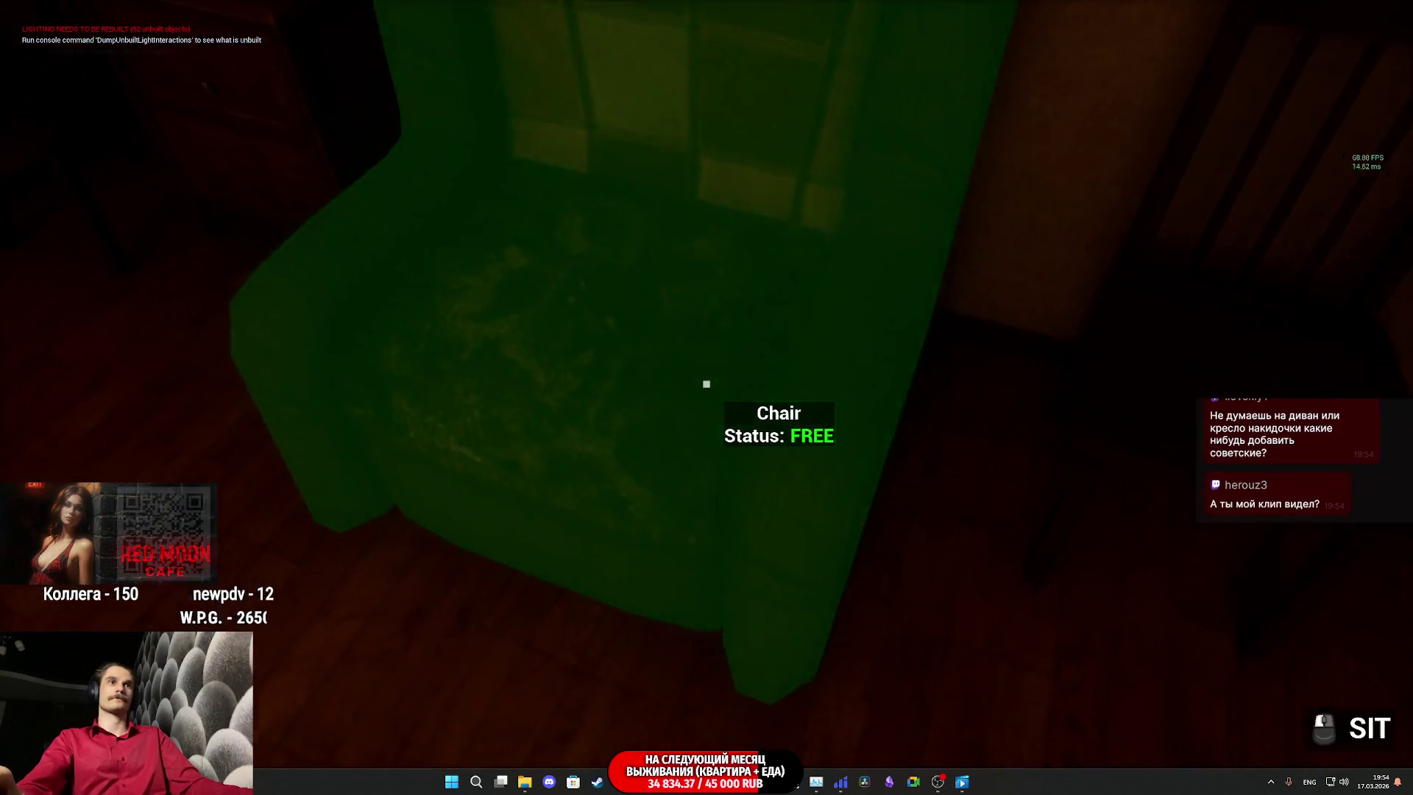
pyautogui.press('f')
pyautogui.moveTo(706, 383)
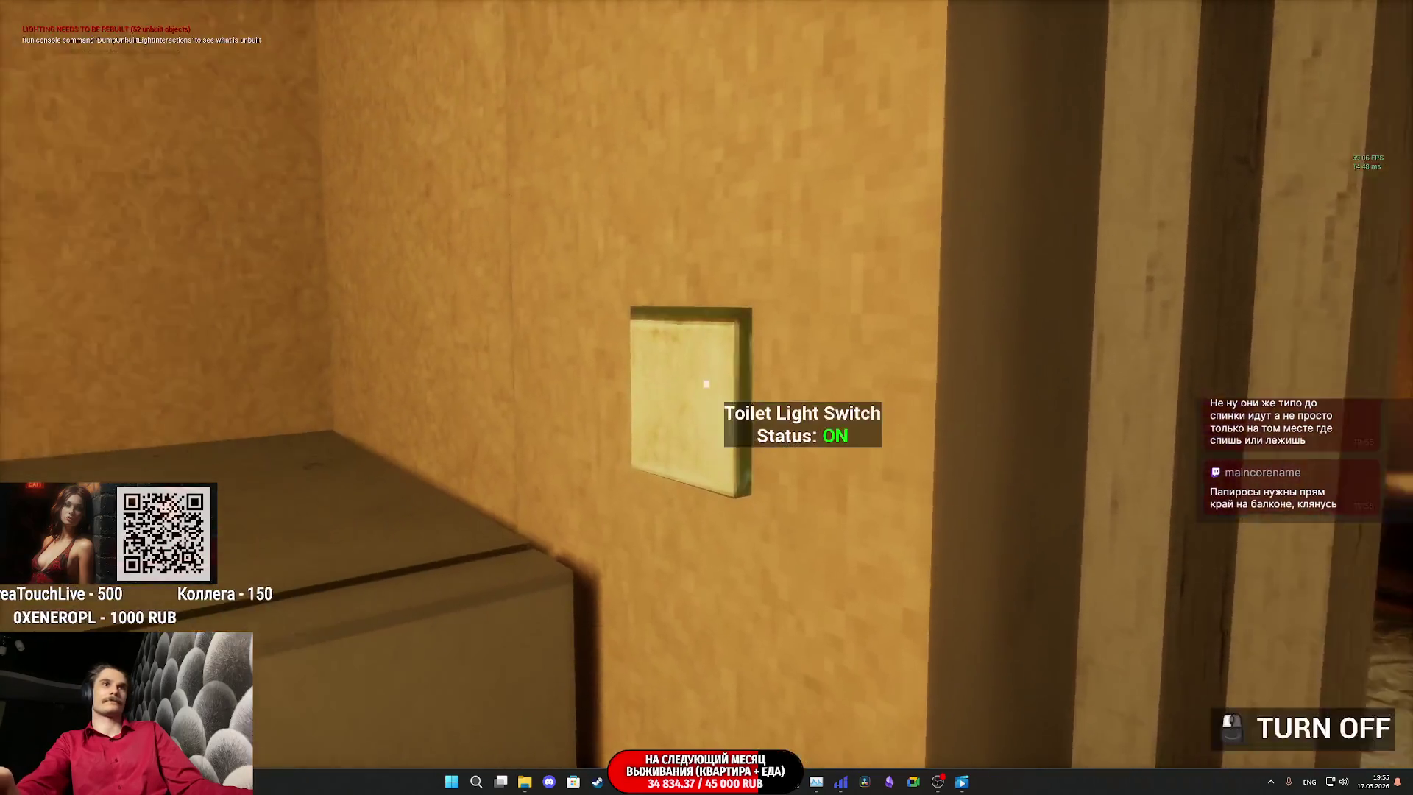
# Step: Switch off the toilet light, sit facing the TV, then stand up again
pyautogui.click(707, 384)
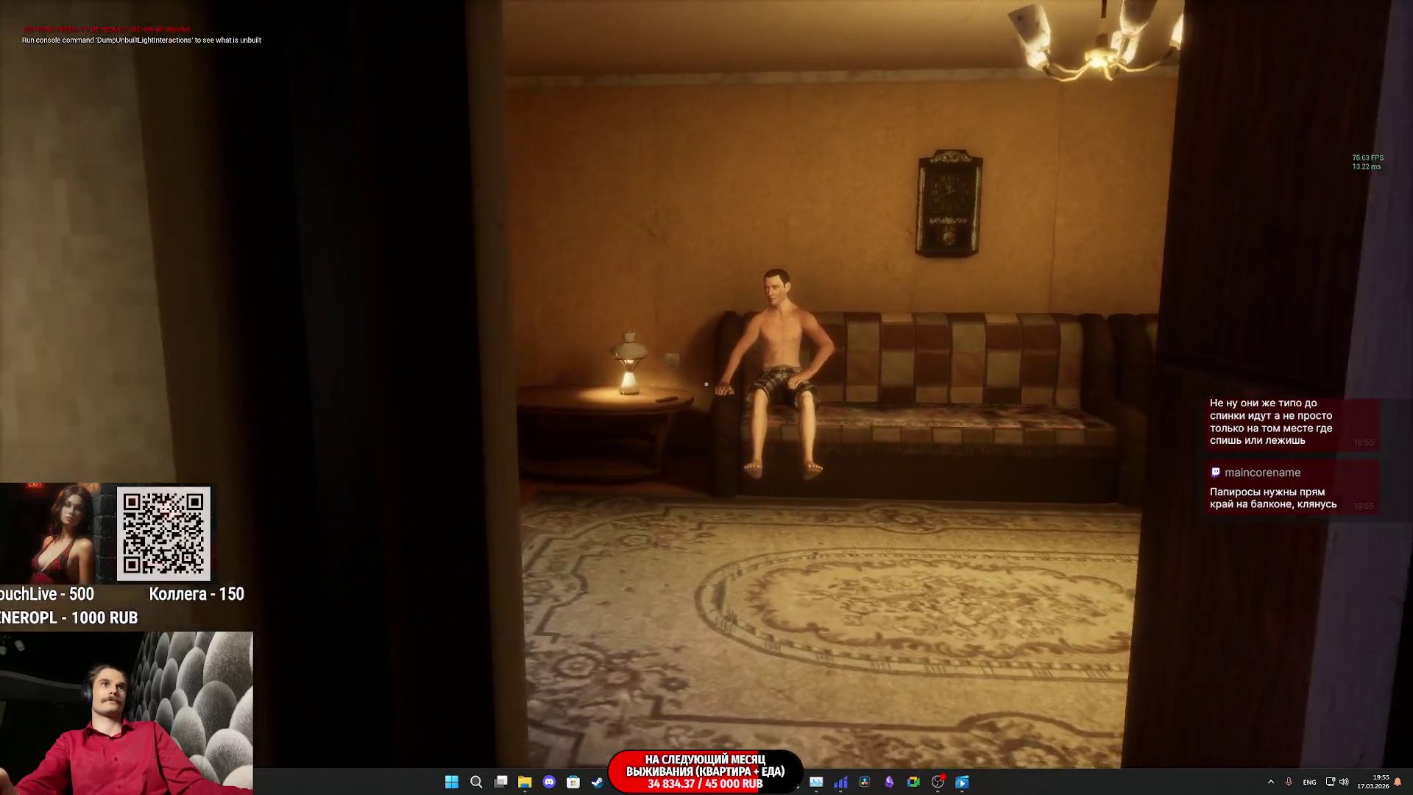
pyautogui.press('w')
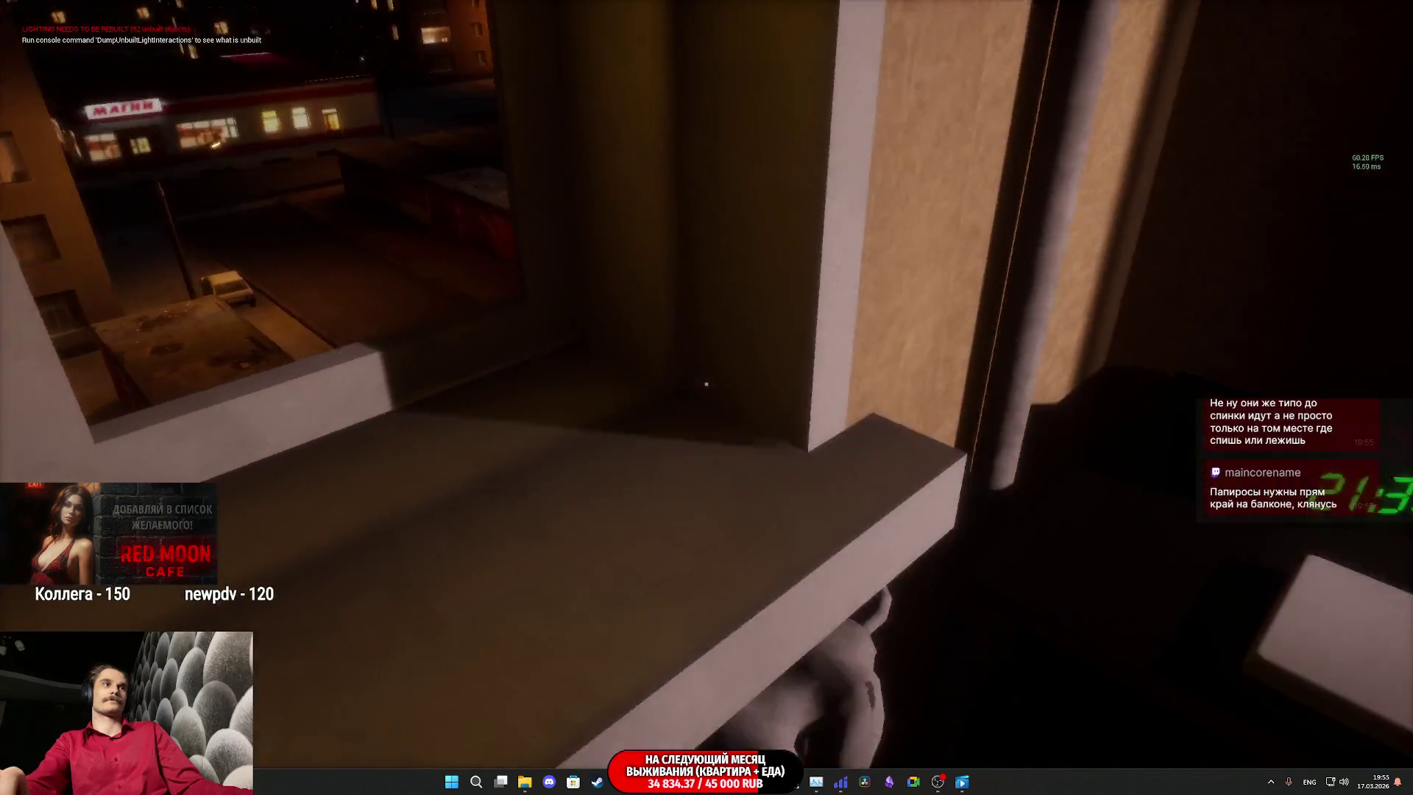
pyautogui.press('f')
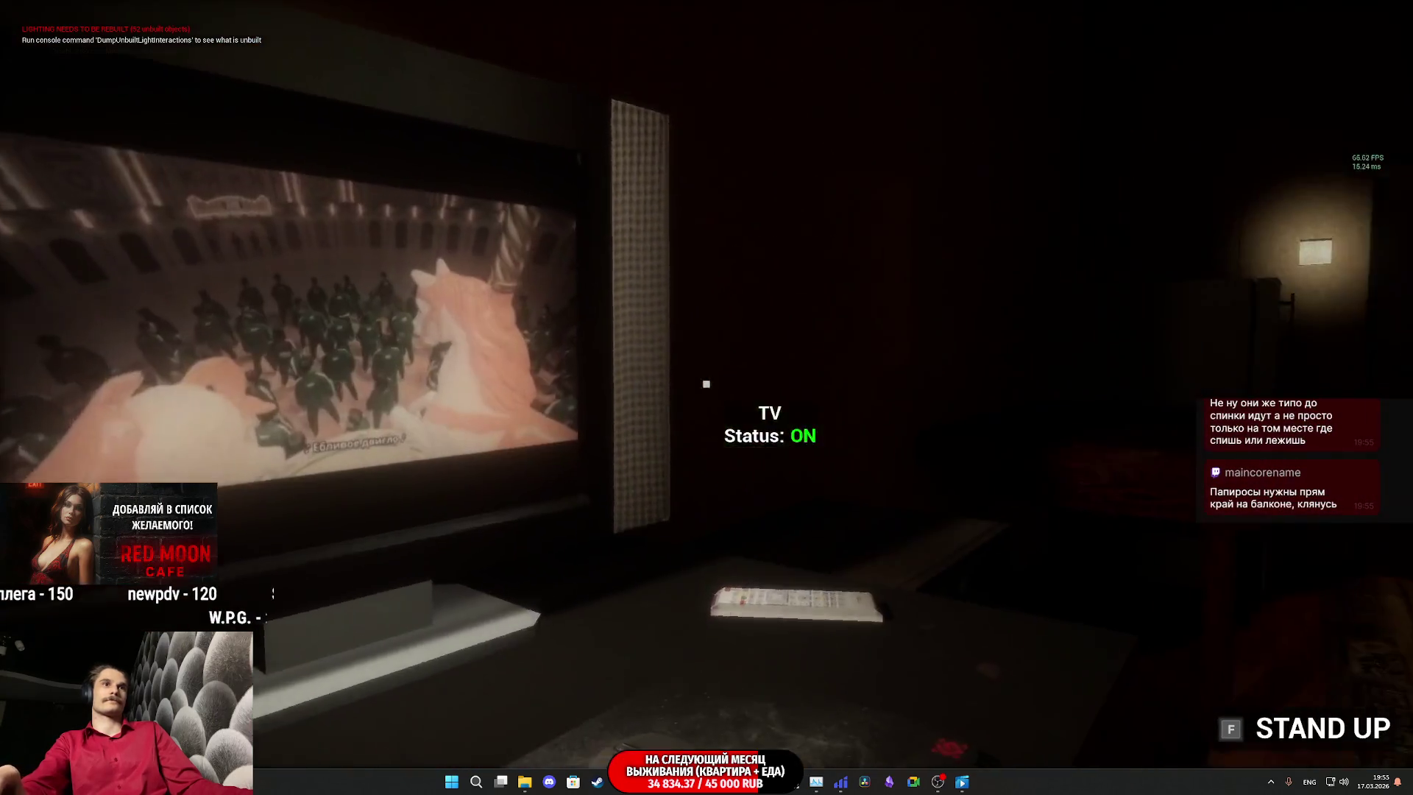
pyautogui.press('f')
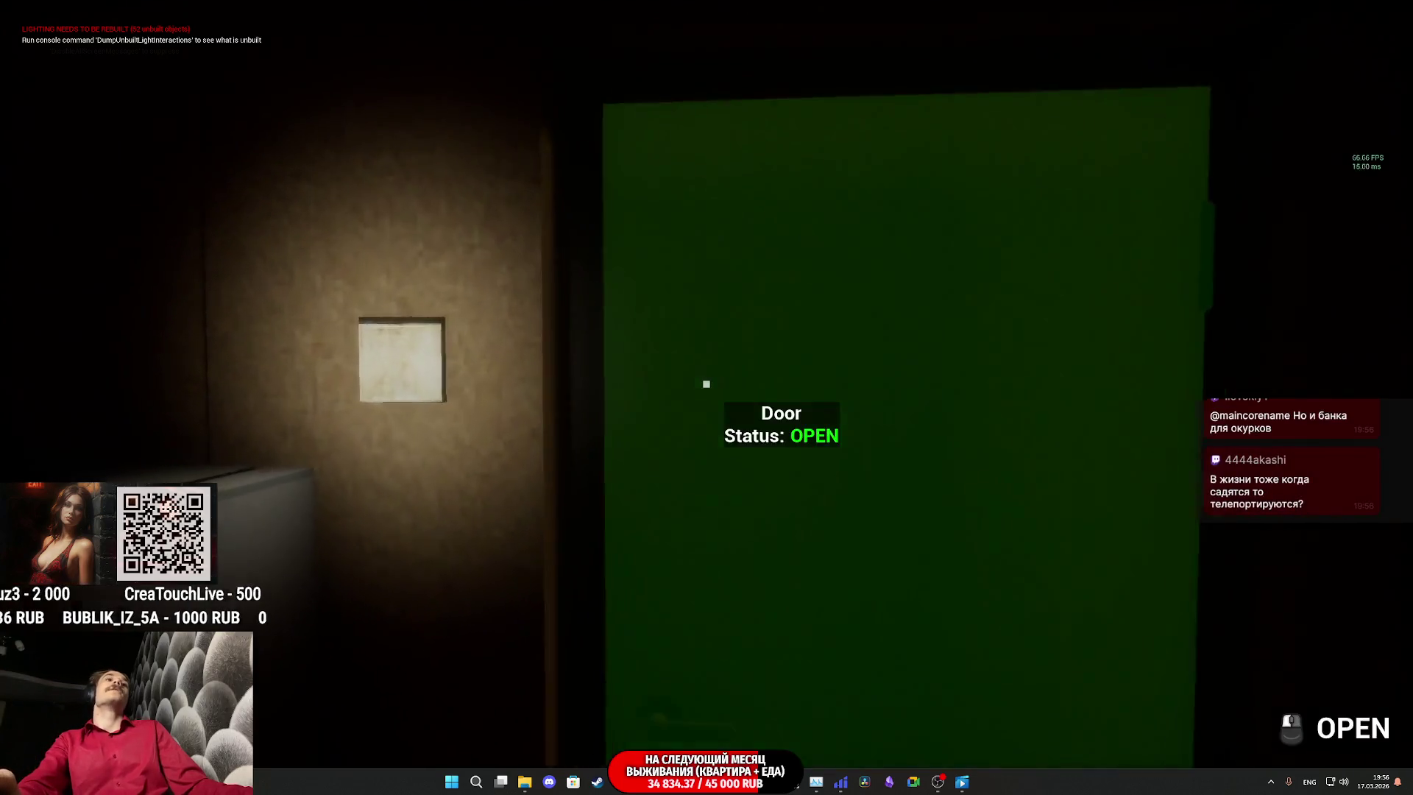
# Step: Open the dark door and walk into the living room to find the seated NPC
pyautogui.click(706, 384)
pyautogui.press('w')
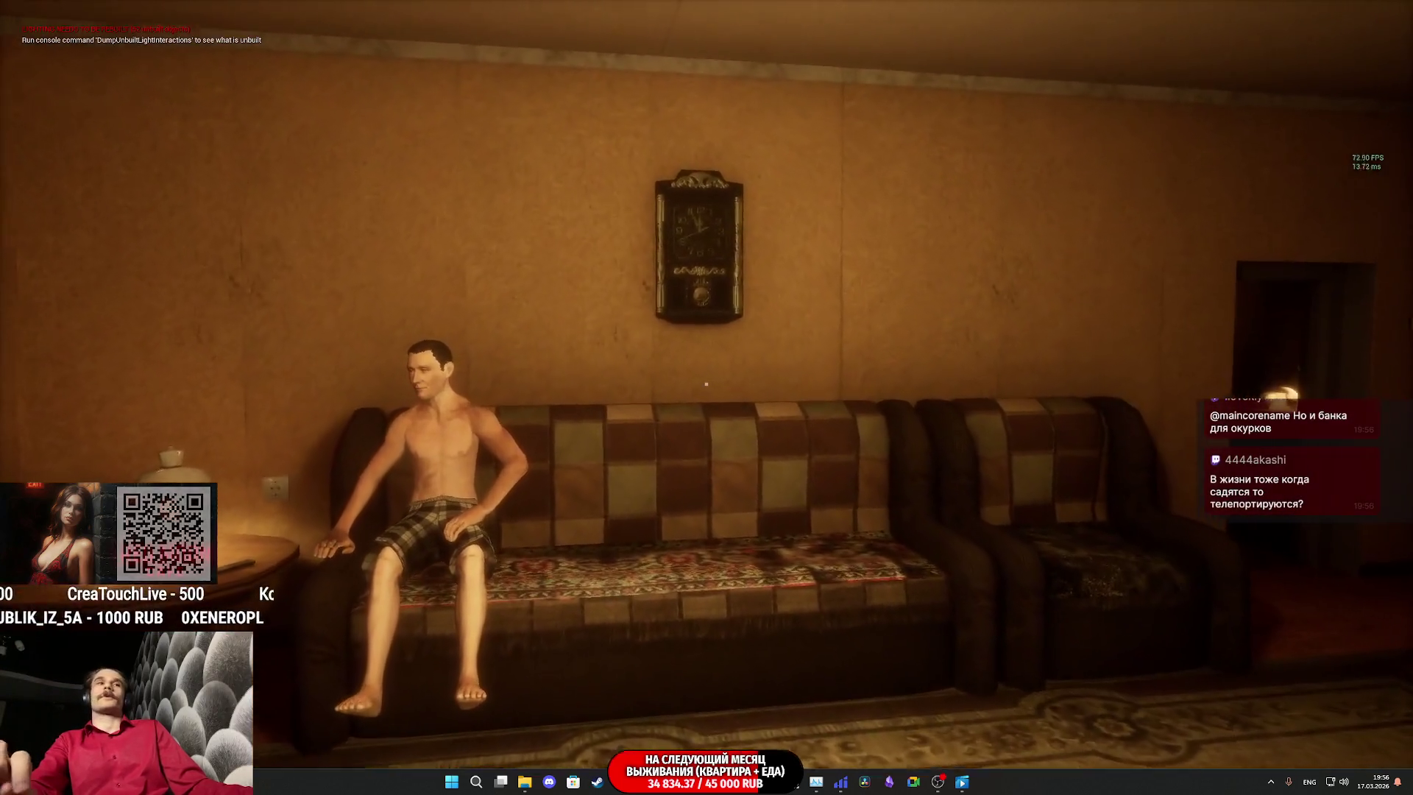
pyautogui.press('w')
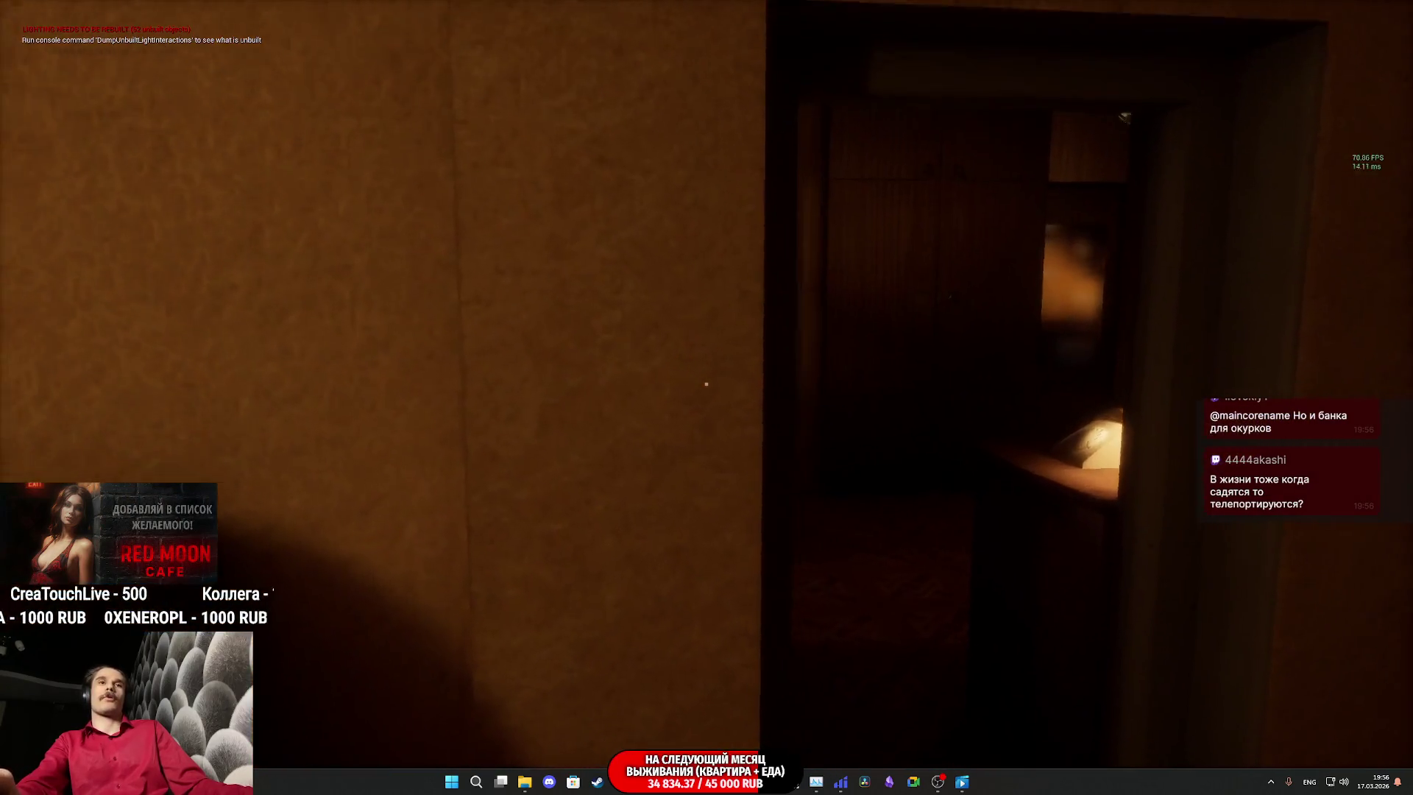
pyautogui.press('s')
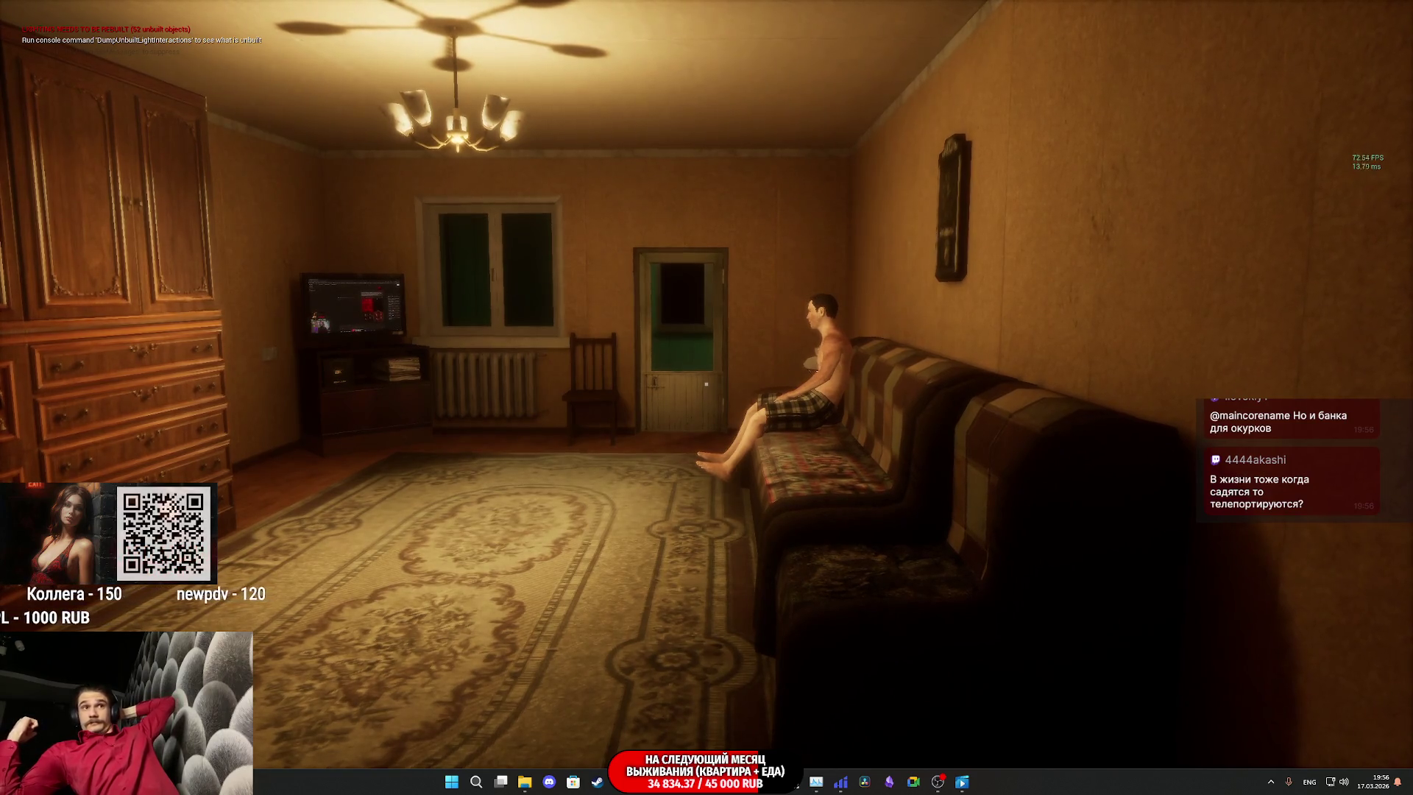
# Step: Move around the living room watching Pillower_BPC on the sofa, then exit fullscreen with F11
pyautogui.press('d')
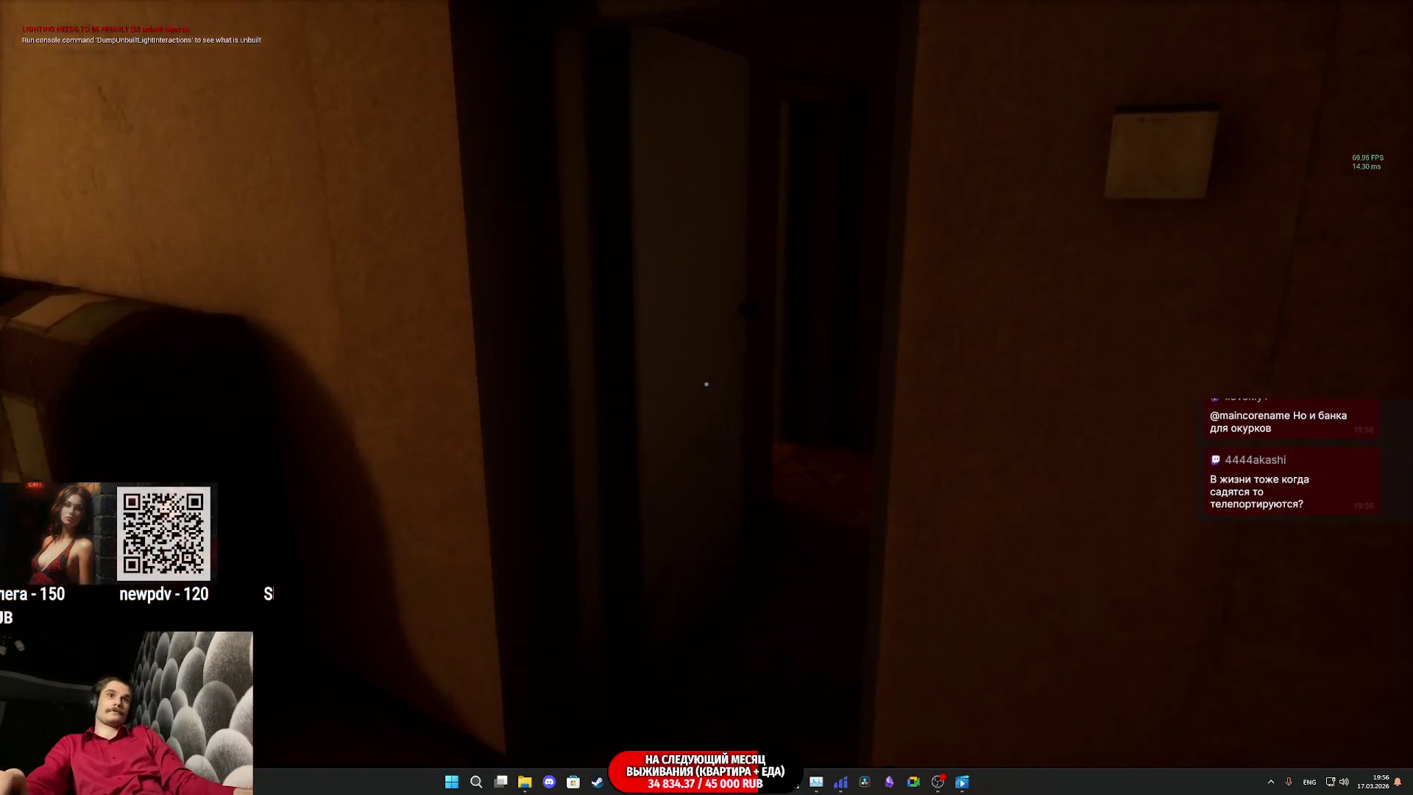
pyautogui.press('s')
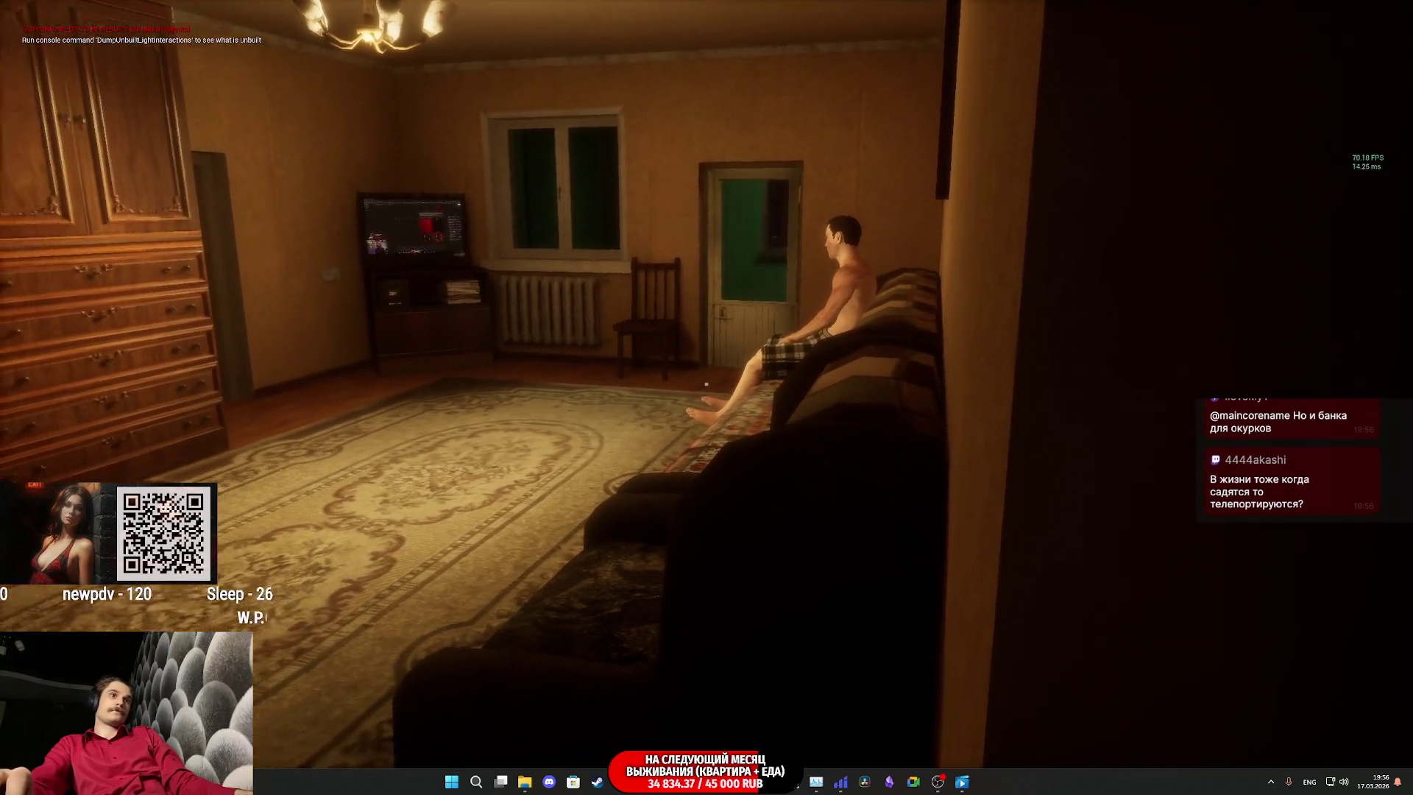
pyautogui.press('s')
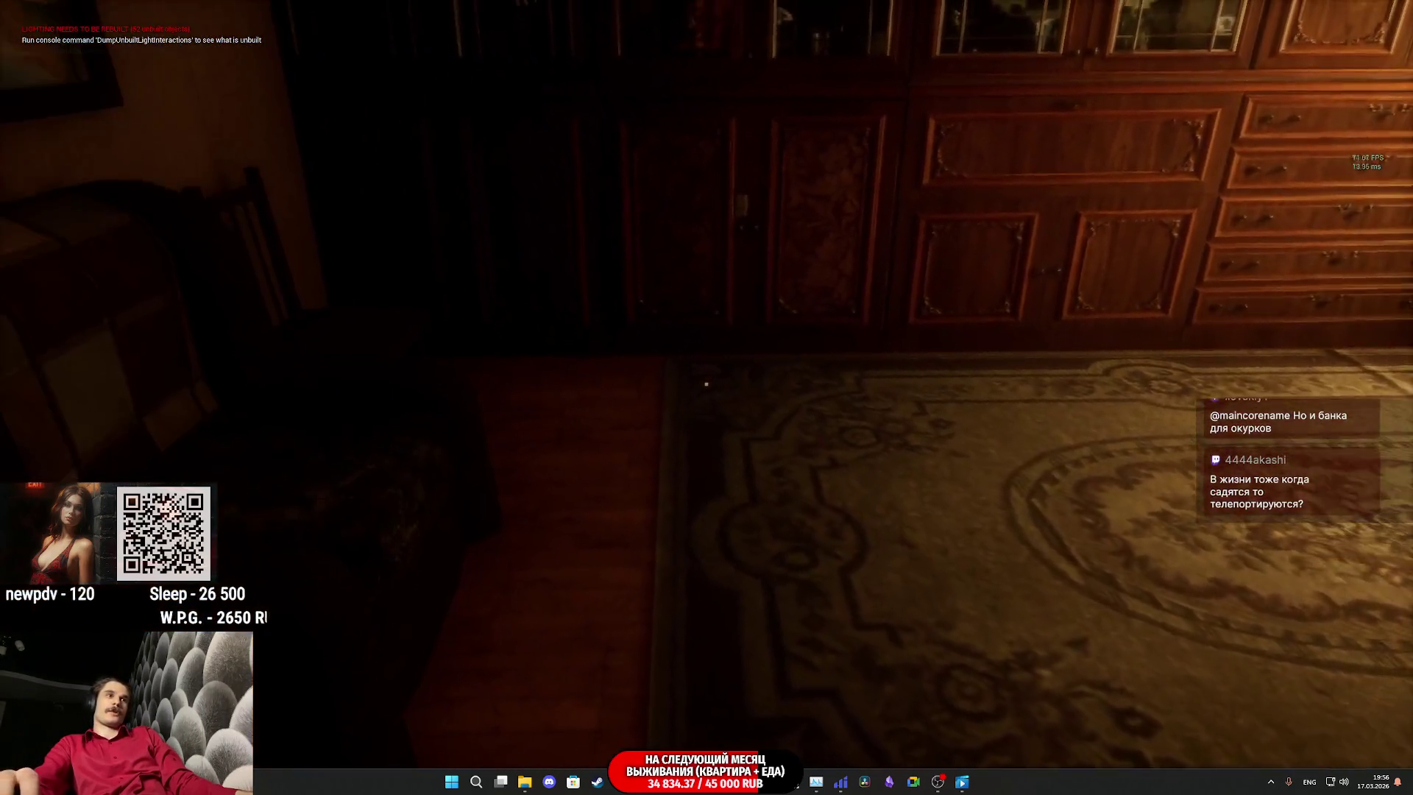
pyautogui.press('s')
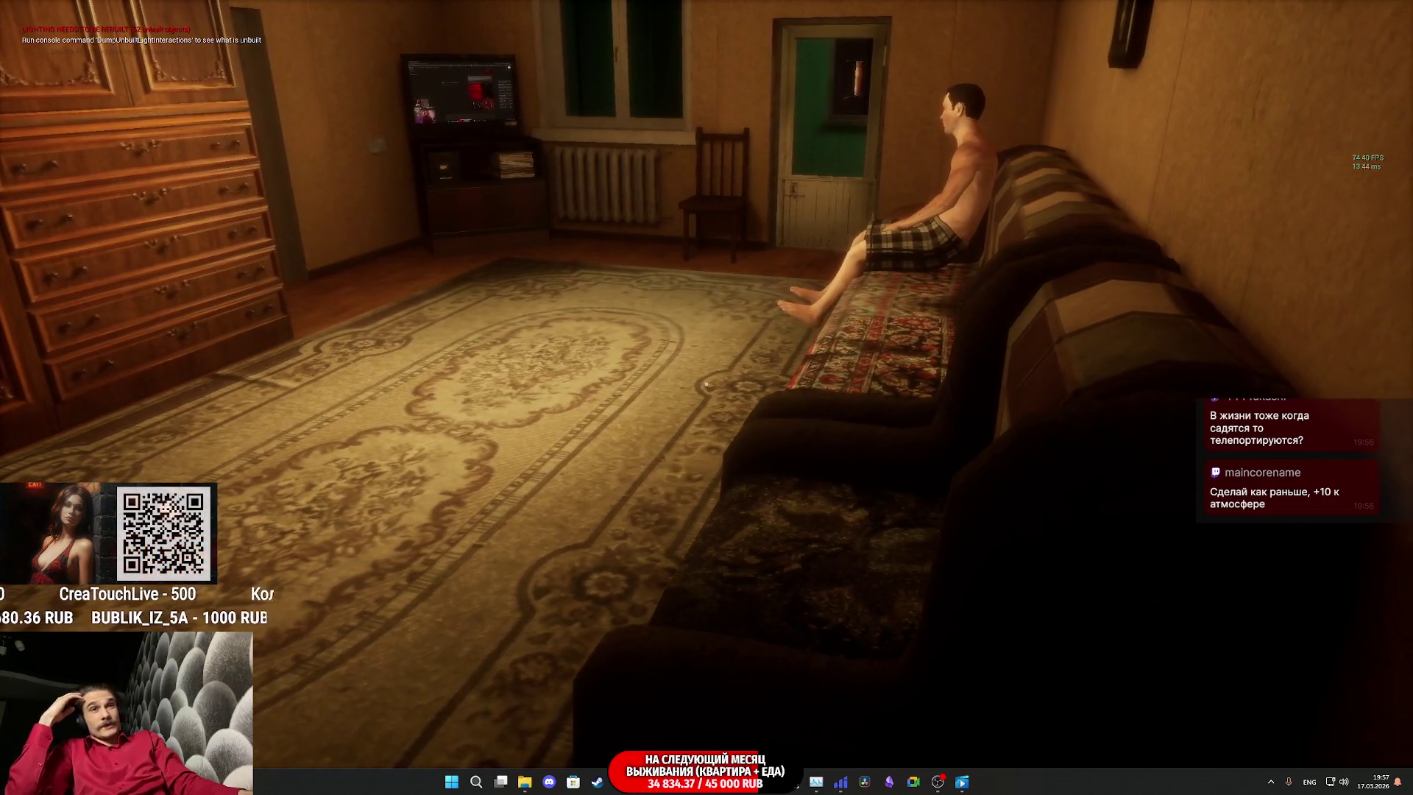
pyautogui.press('s')
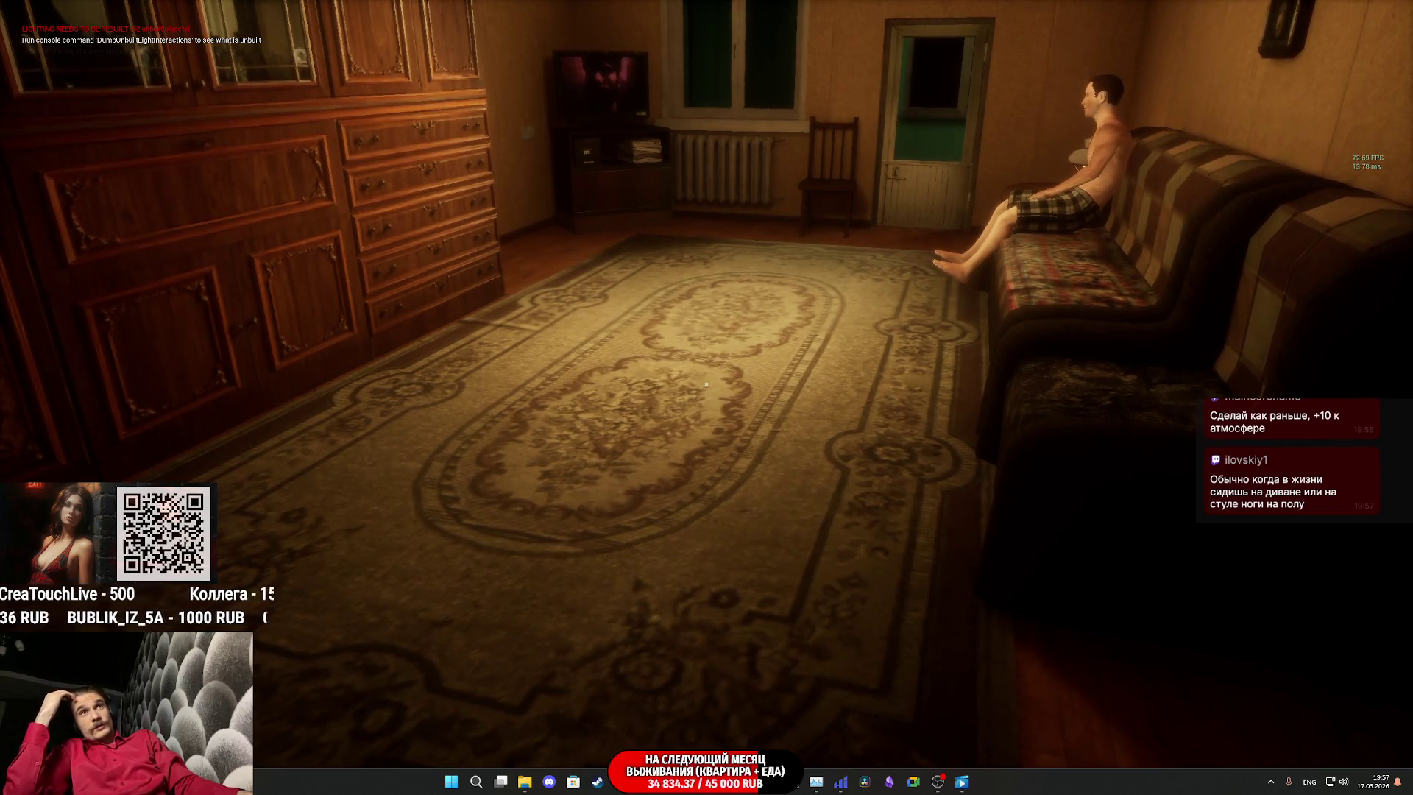
pyautogui.press('d')
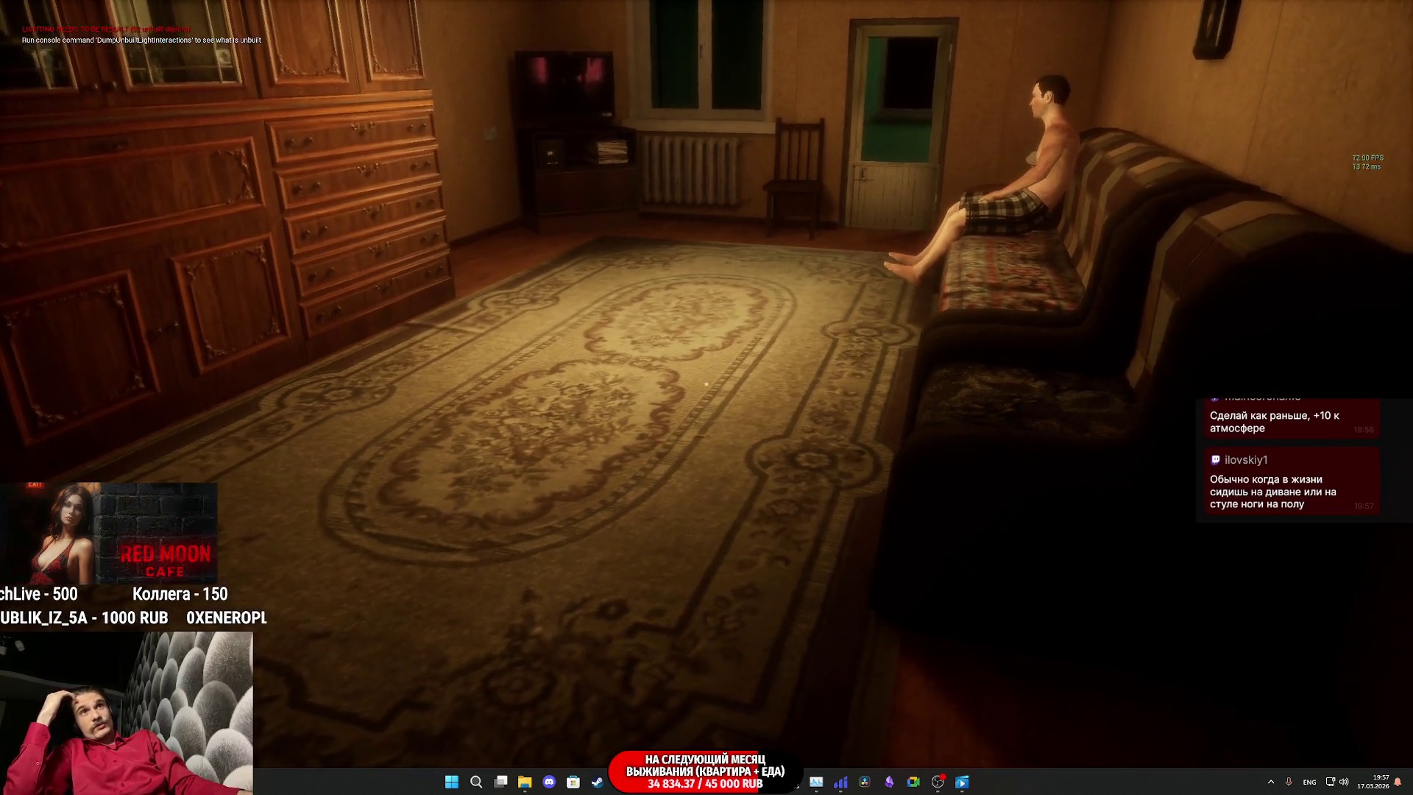
pyautogui.press('d')
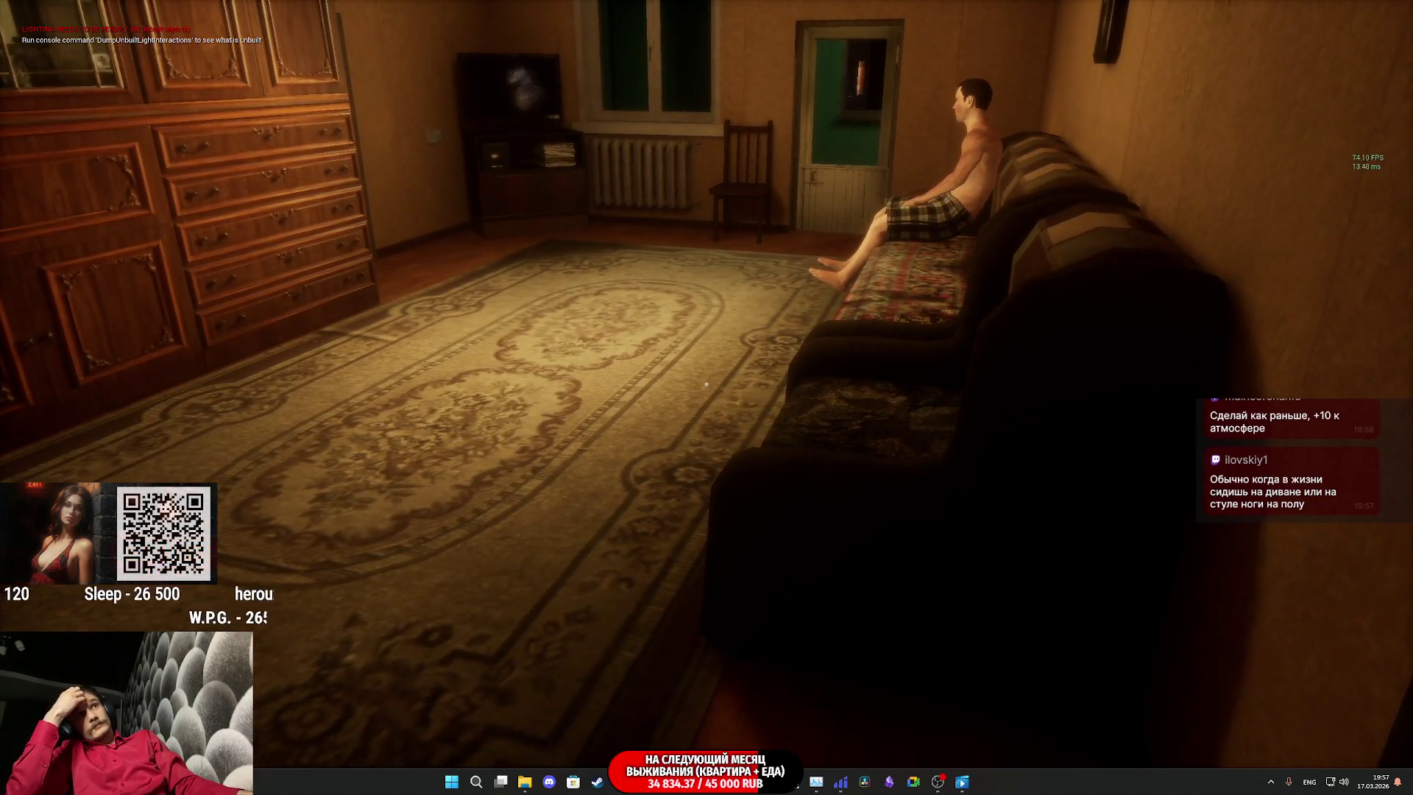
pyautogui.press('F11')
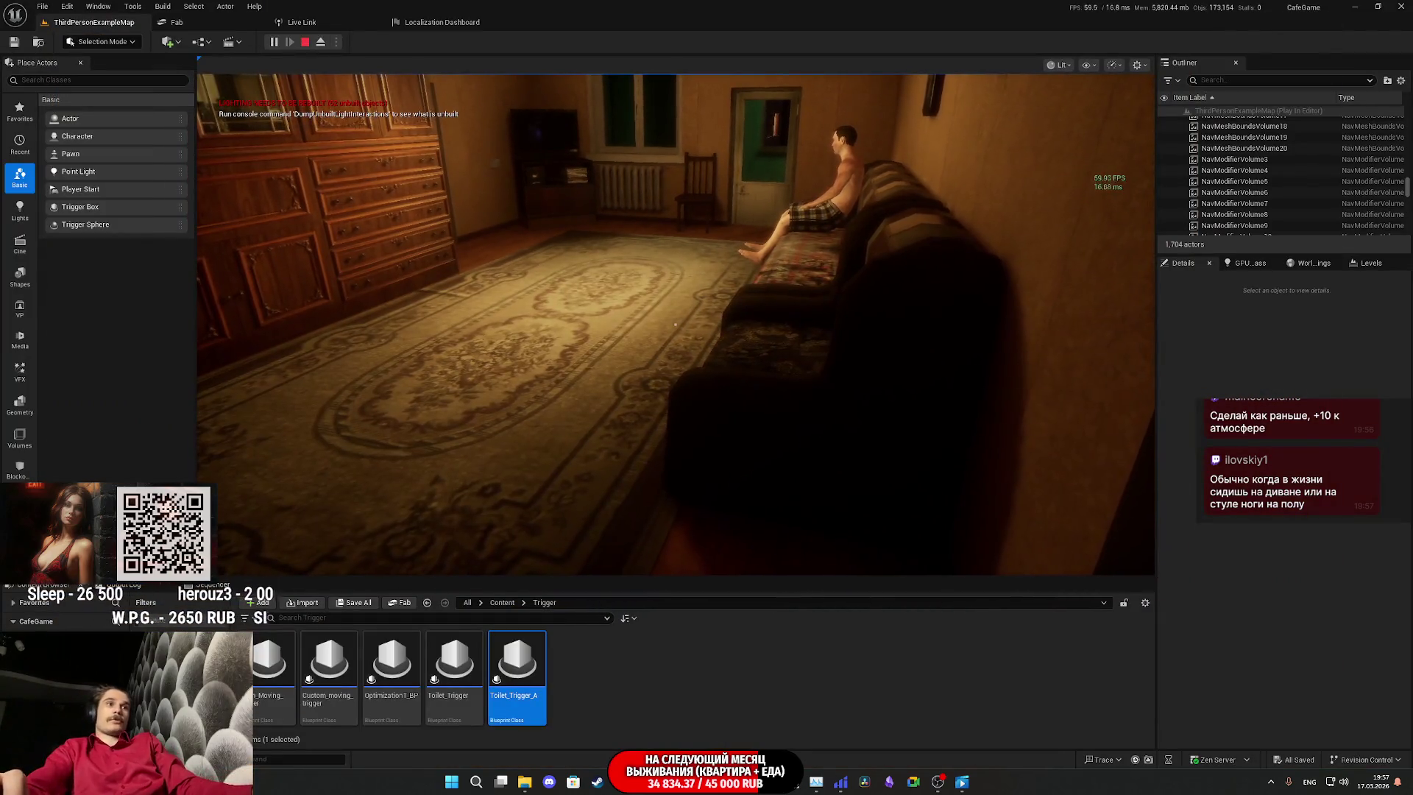
pyautogui.press('super')
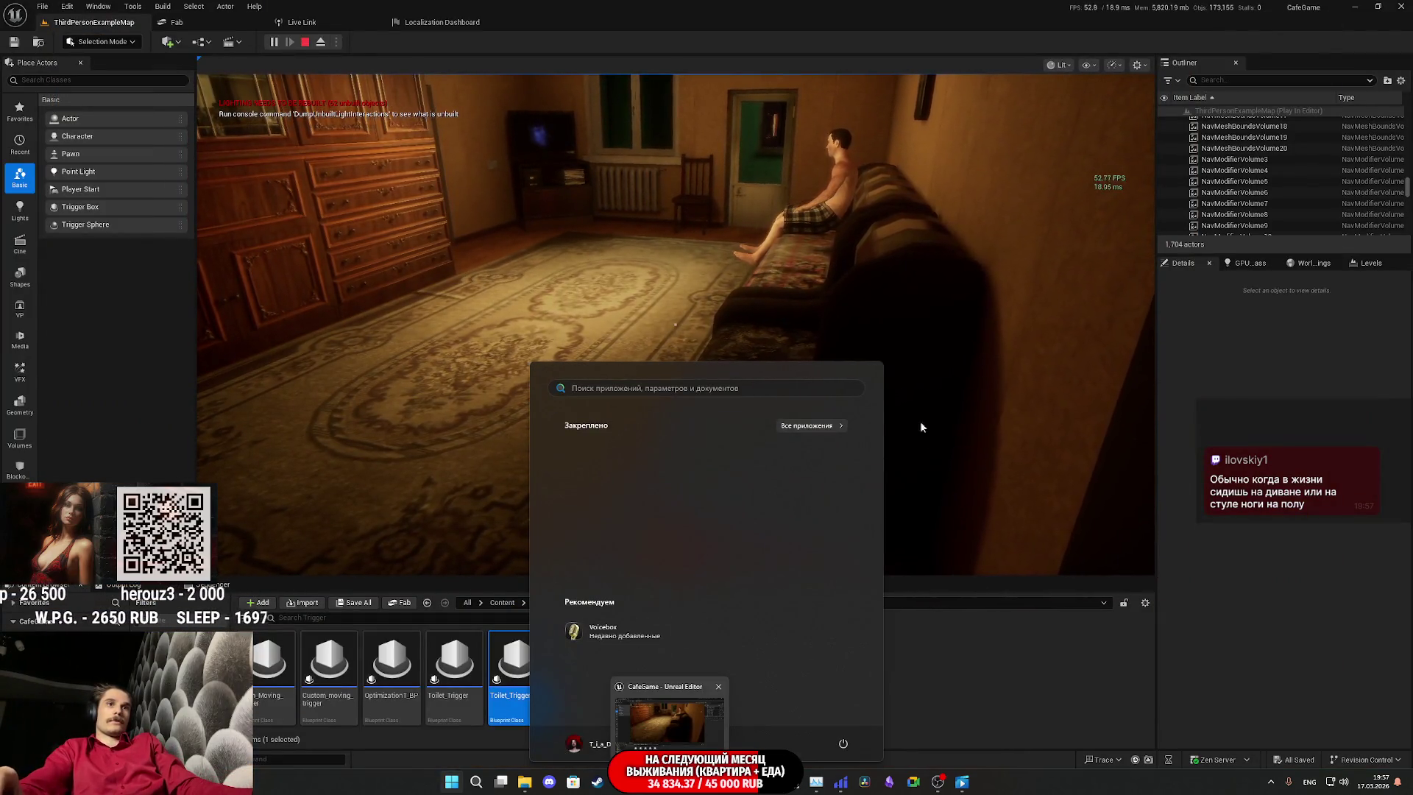
pyautogui.click(827, 197)
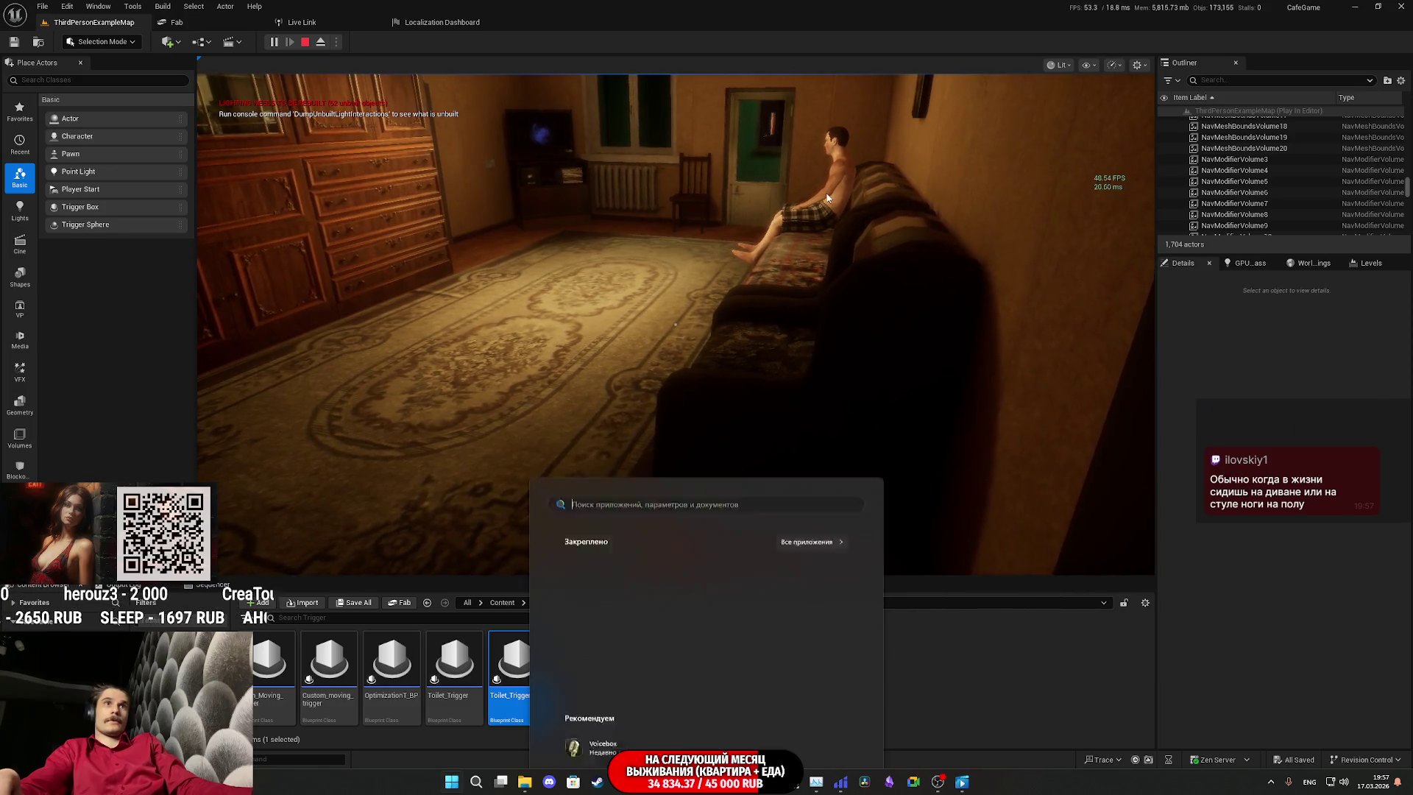
pyautogui.press('F8')
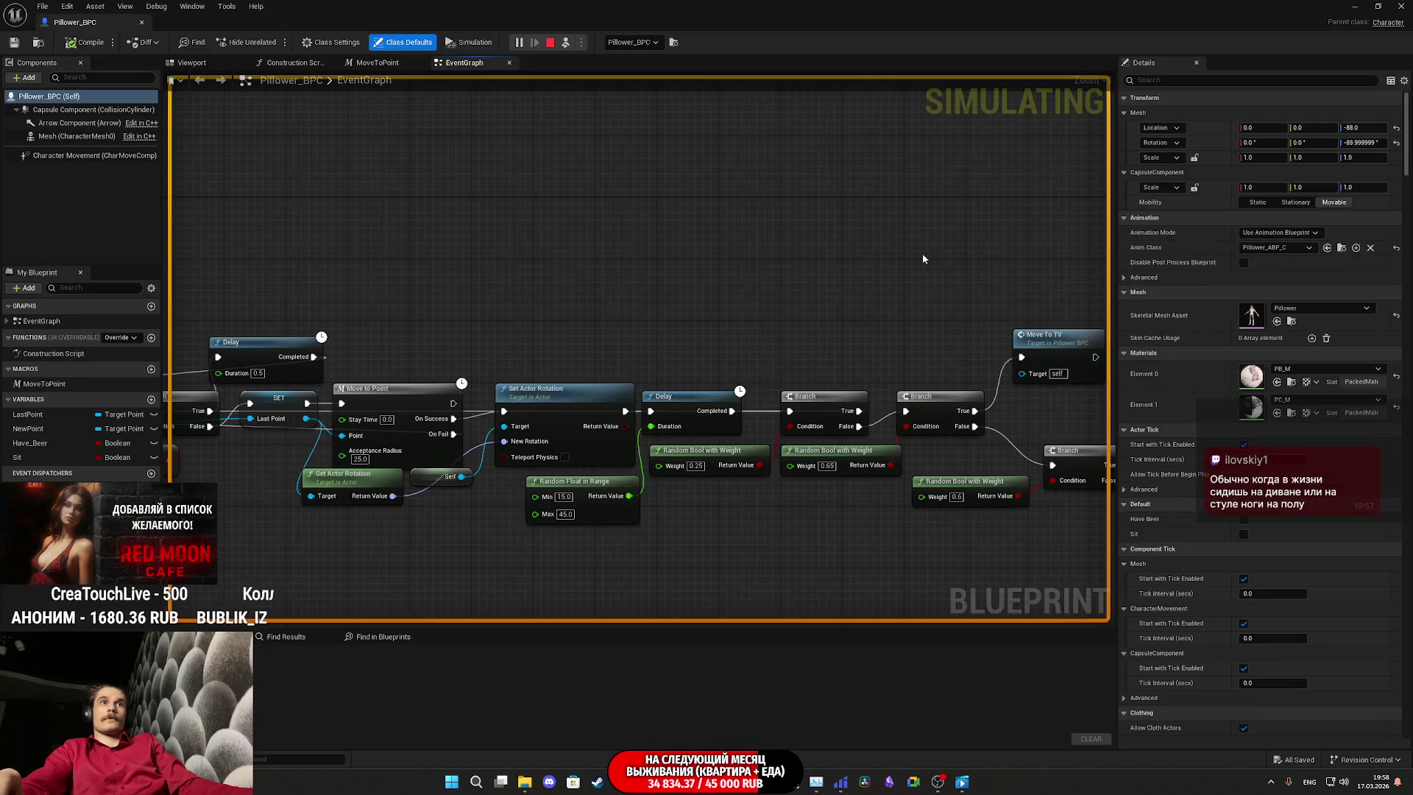
pyautogui.scroll(-5, 706, 220)
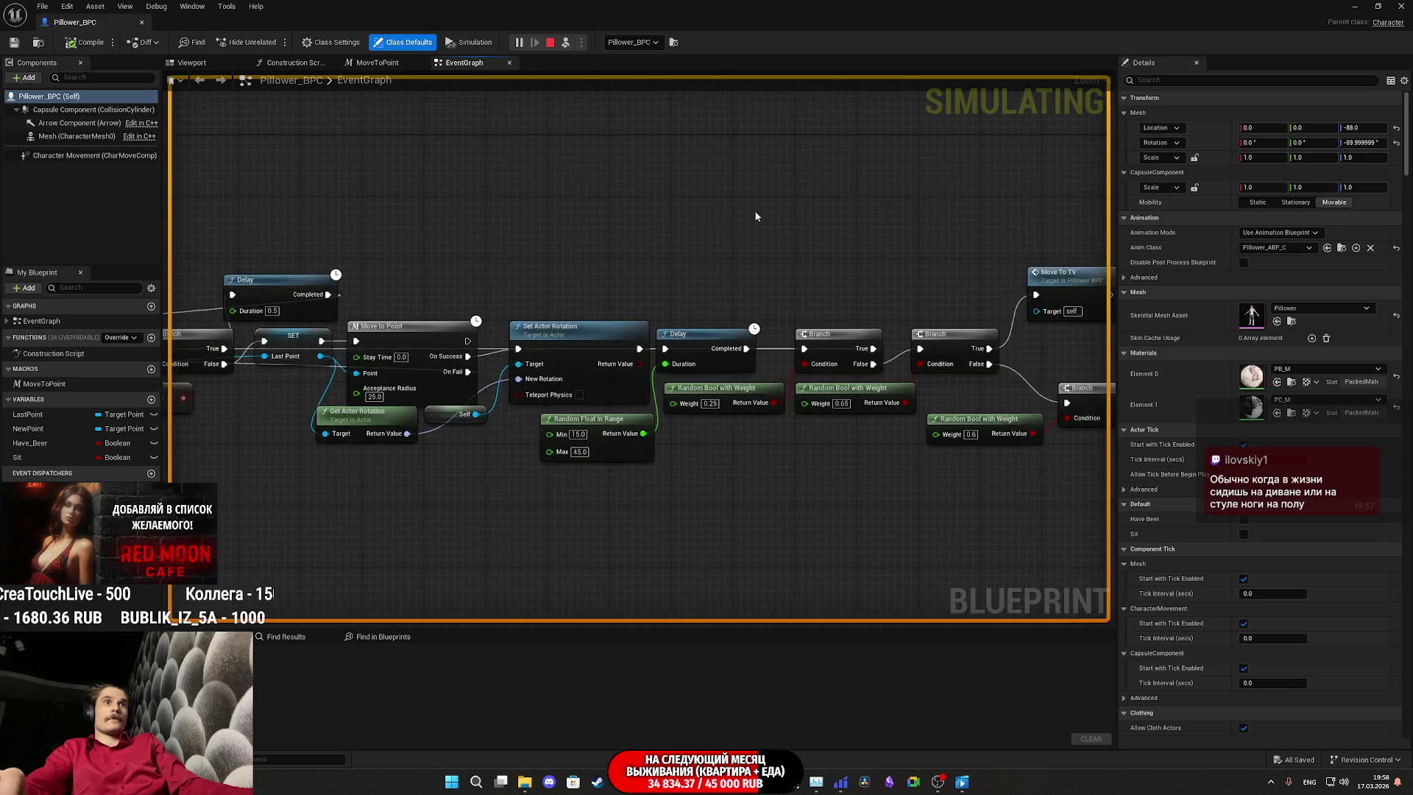
pyautogui.moveTo(723, 296)
pyautogui.mouseDown()
pyautogui.moveTo(488, 489)
pyautogui.moveTo(301, 503)
pyautogui.mouseUp()
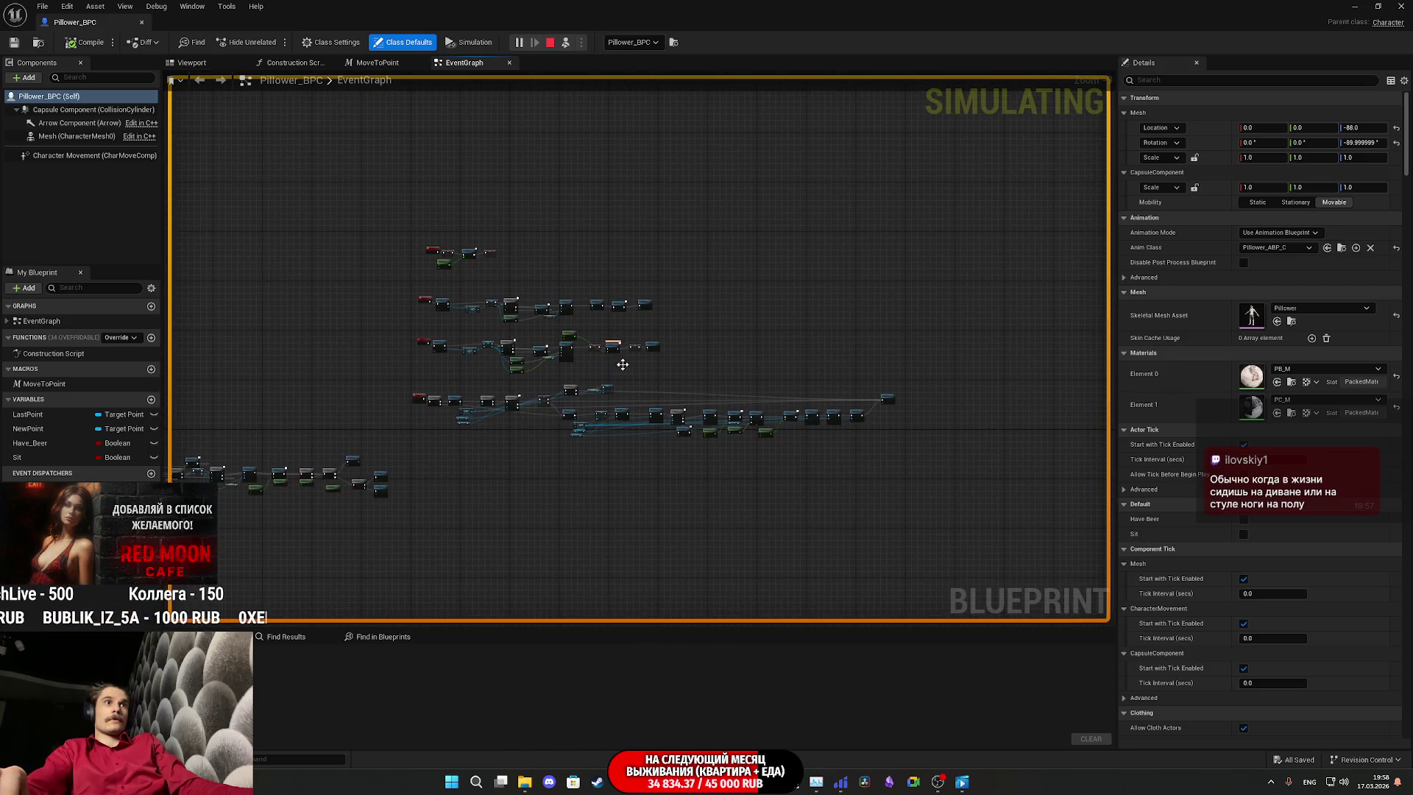
pyautogui.scroll(7, 623, 364)
pyautogui.moveTo(619, 402)
pyautogui.mouseDown()
pyautogui.moveTo(847, 402)
pyautogui.moveTo(957, 331)
pyautogui.moveTo(993, 279)
pyautogui.moveTo(1014, 279)
pyautogui.moveTo(549, 290)
pyautogui.mouseUp()
pyautogui.click(1356, 6)
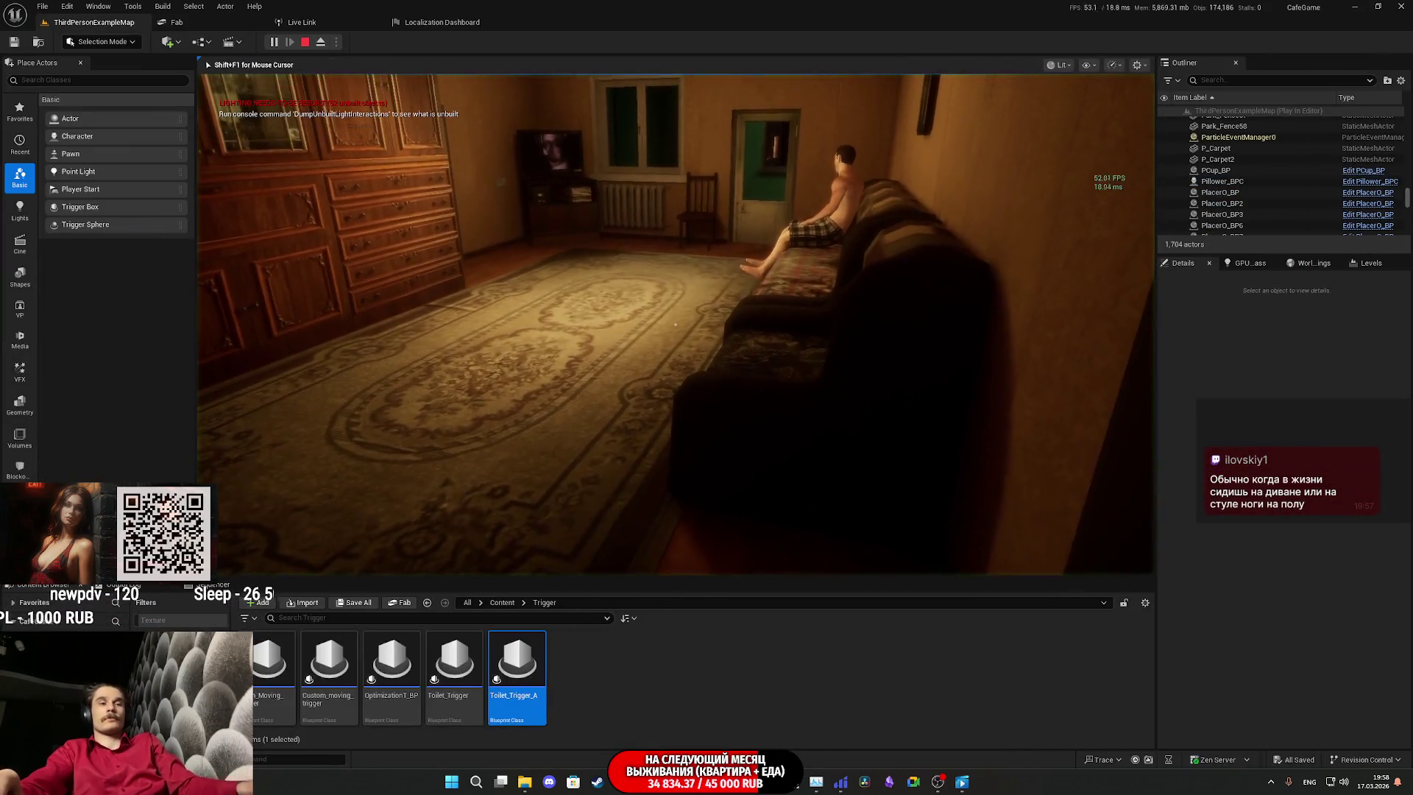
# Step: Resume fullscreen play, turn on the toilet light, step inside and shut the door
pyautogui.press('F11')
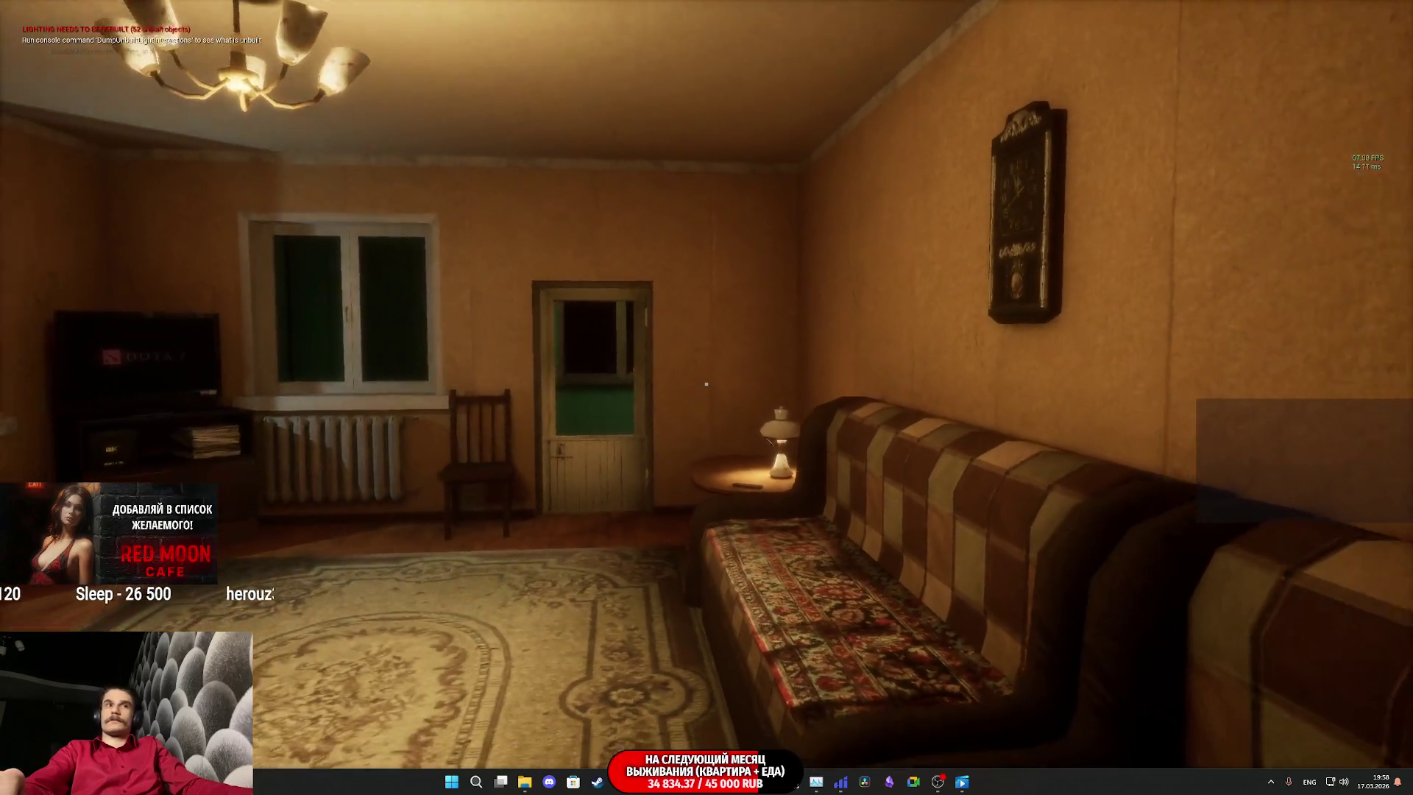
pyautogui.press('s')
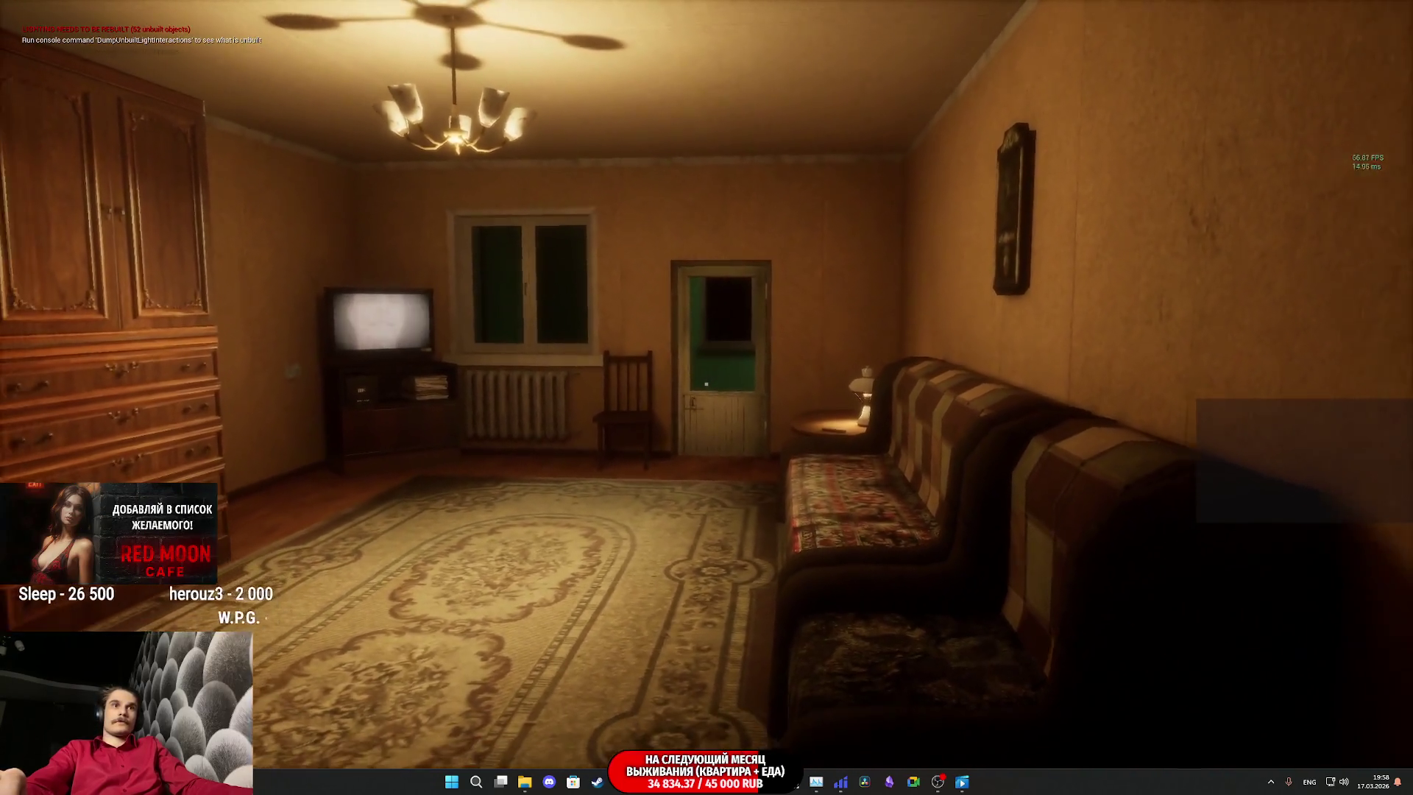
pyautogui.press('s')
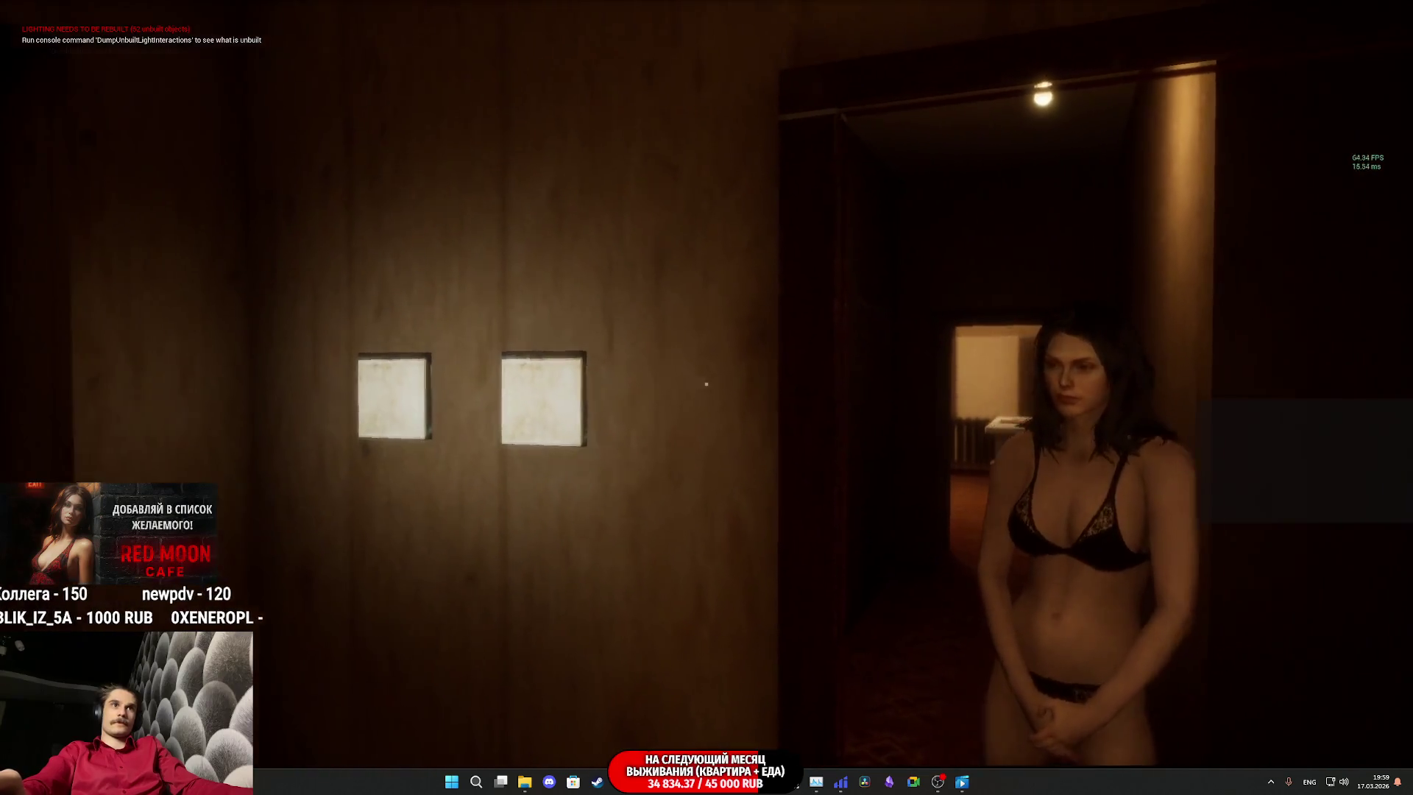
pyautogui.click(706, 383)
pyautogui.press('w')
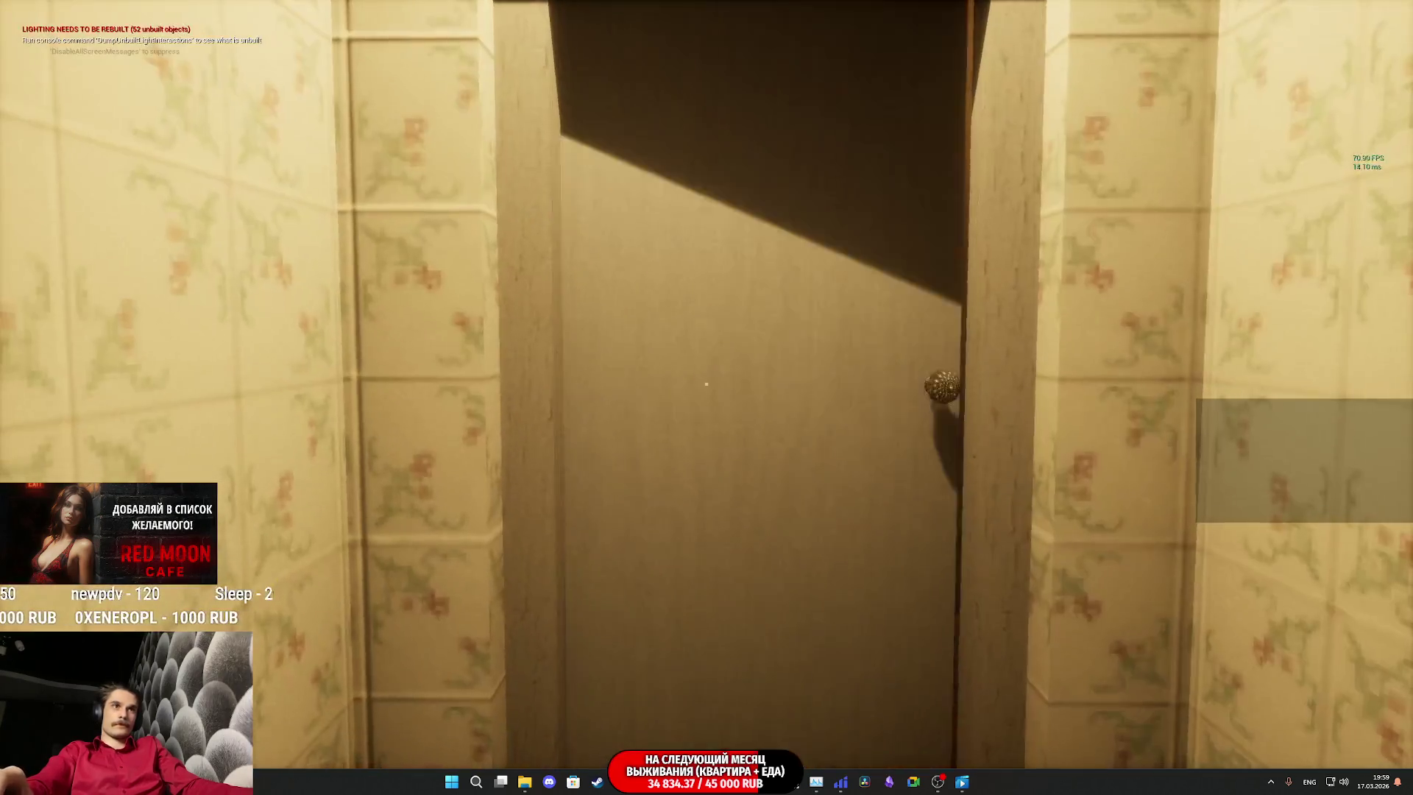
pyautogui.click(707, 383)
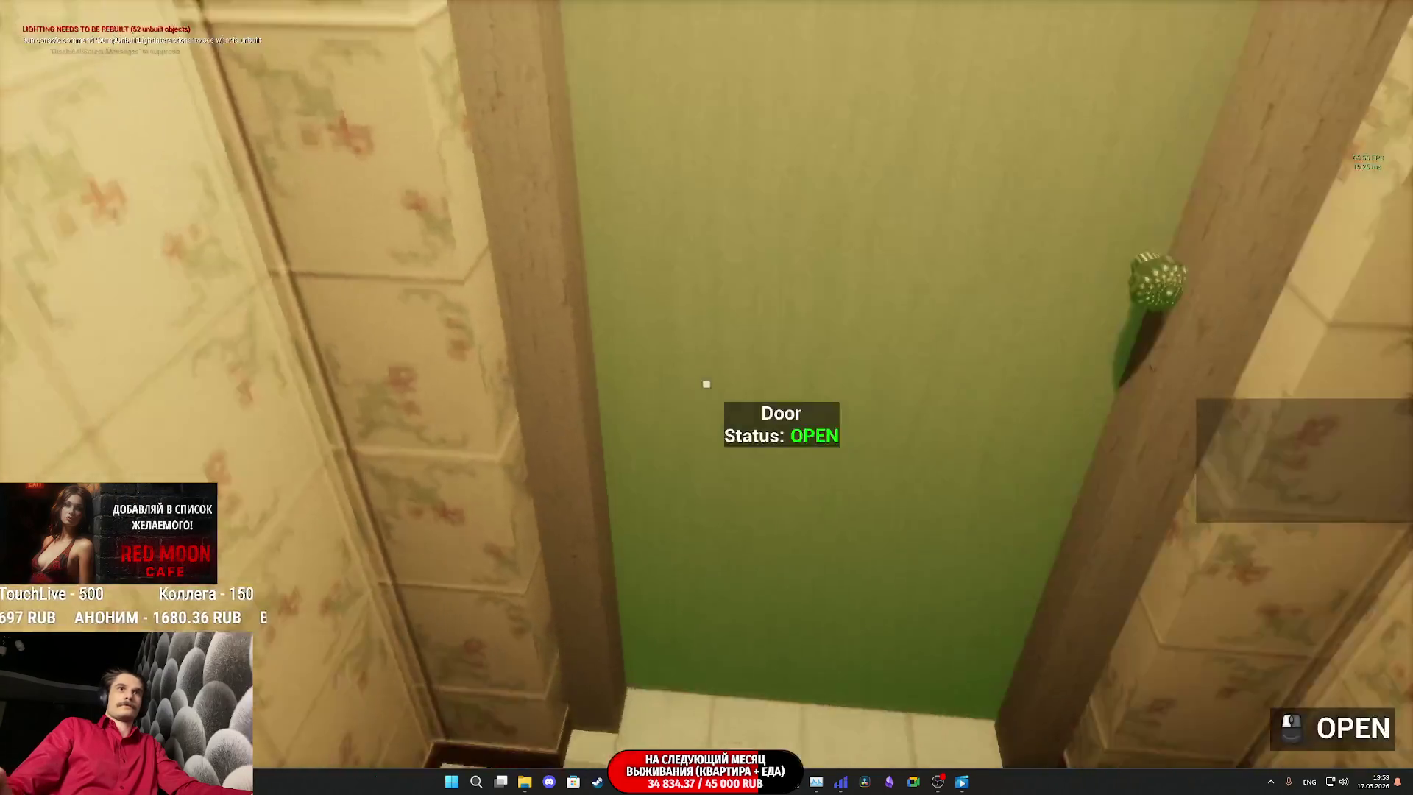
# Step: Reopen the toilet door, walk into the kitchen, stop play and switch to Chrome
pyautogui.click(705, 383)
pyautogui.press('w')
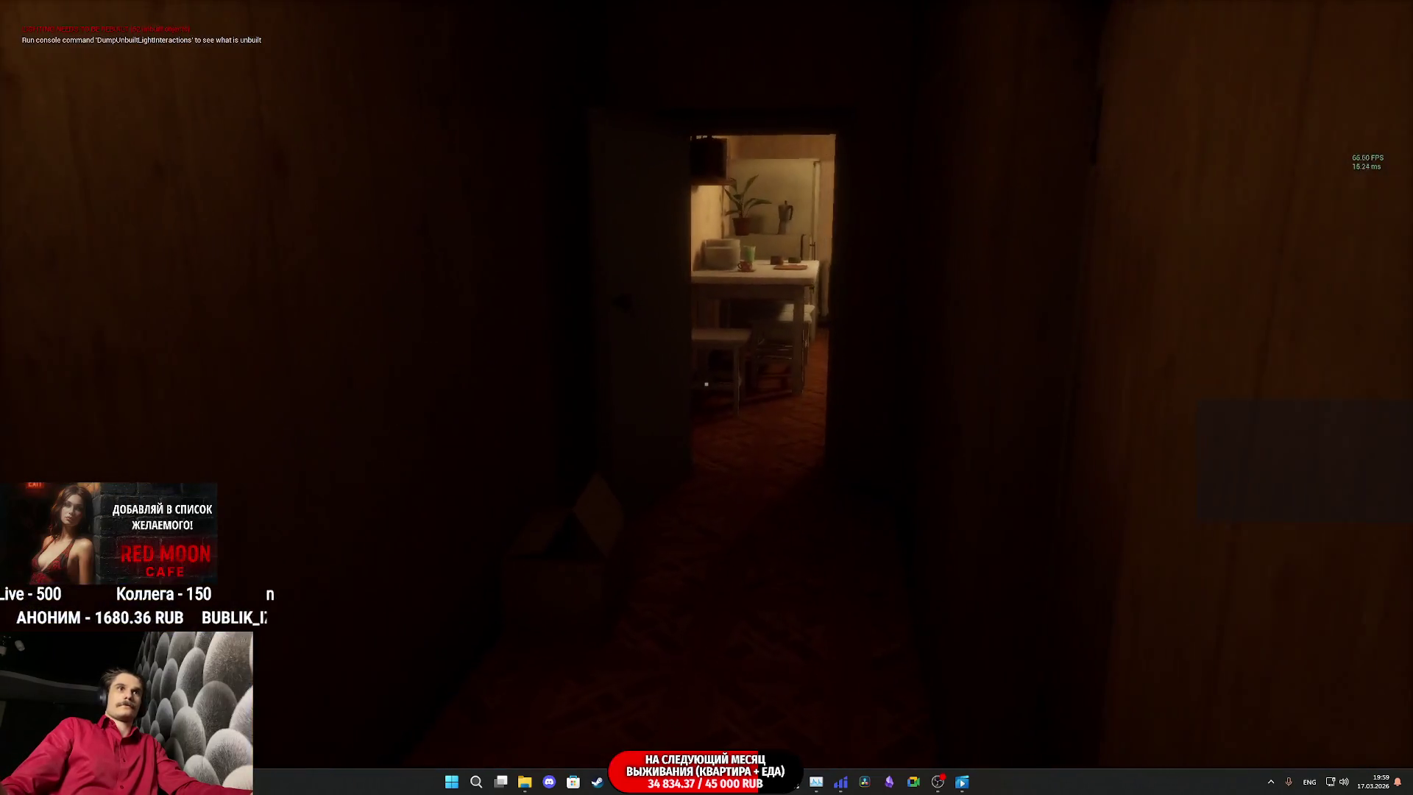
pyautogui.press('w')
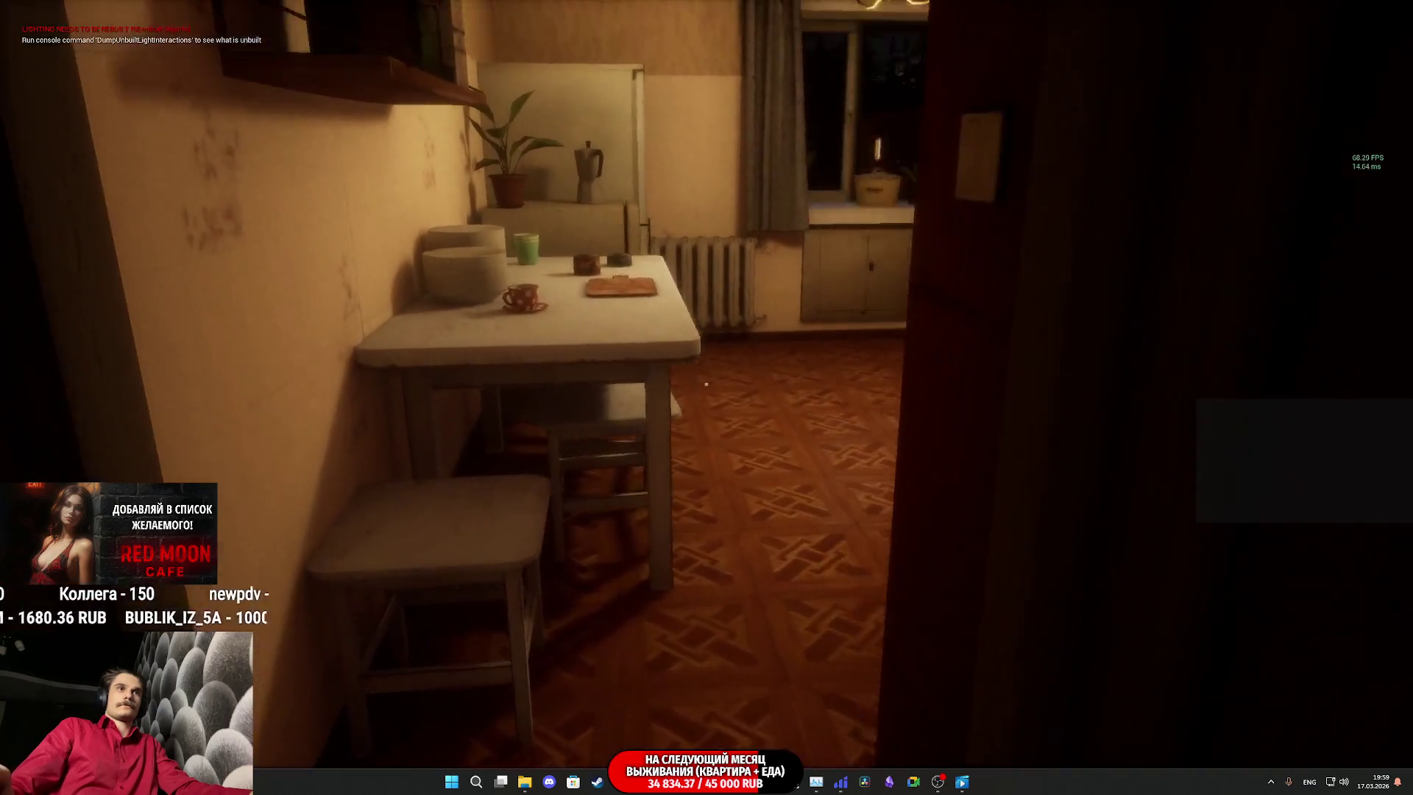
pyautogui.press('Escape')
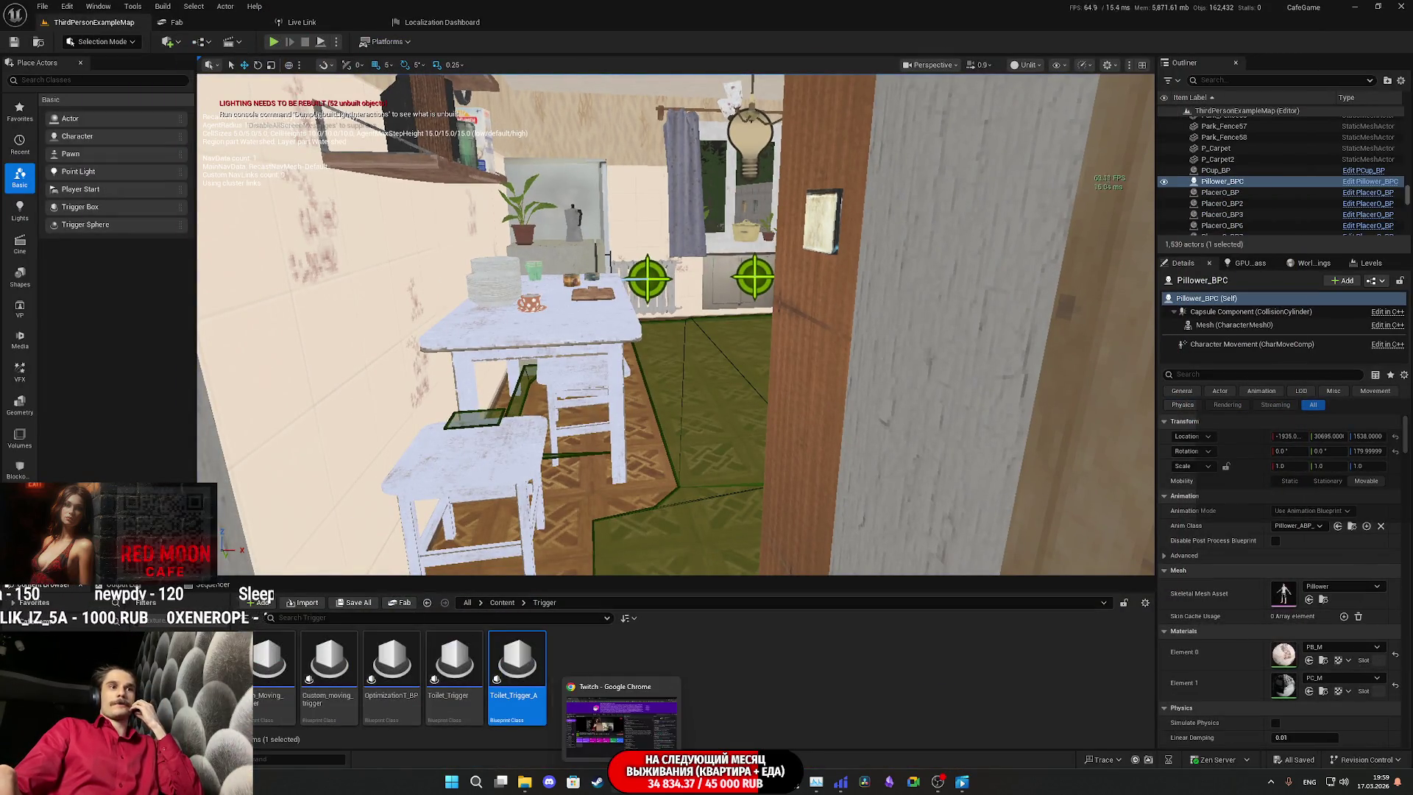
pyautogui.click(620, 680)
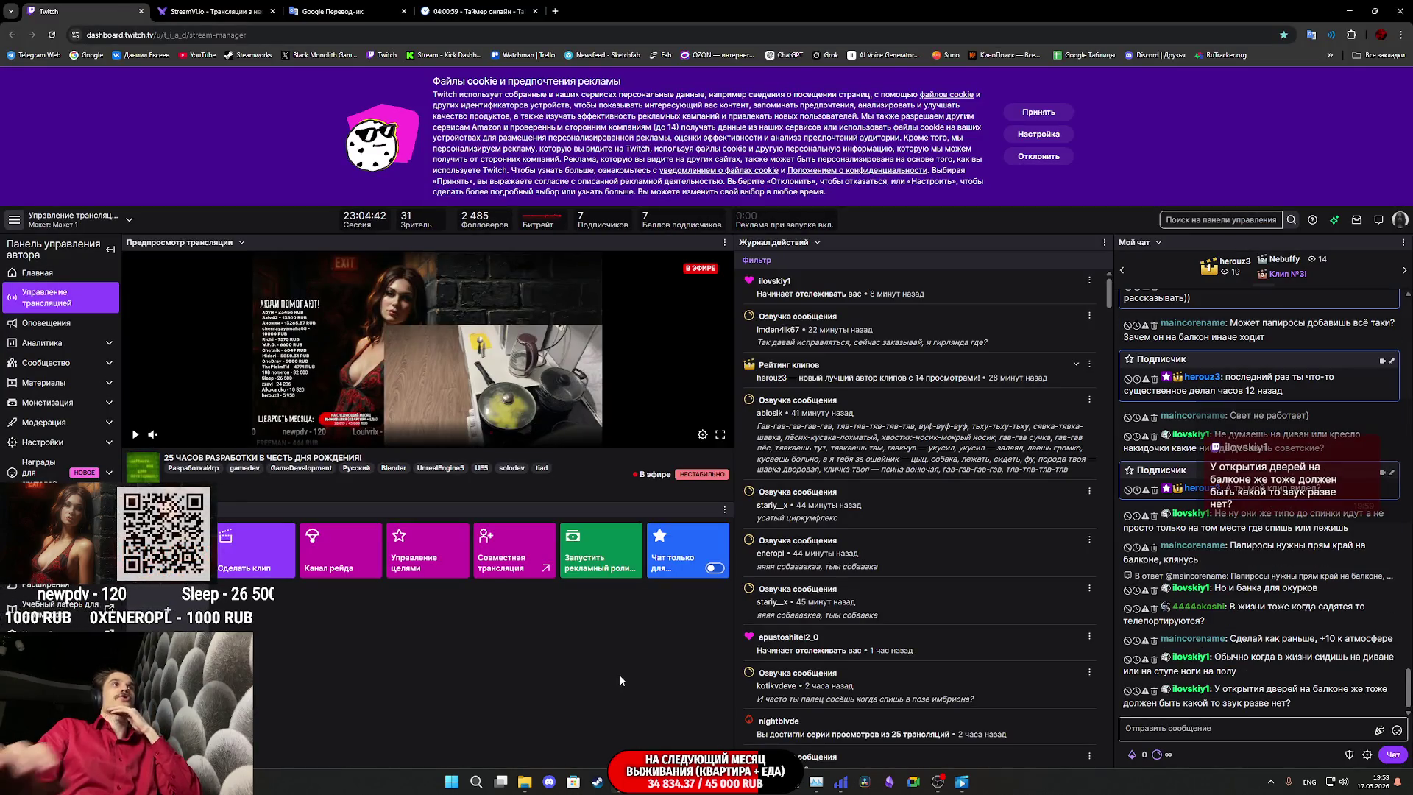
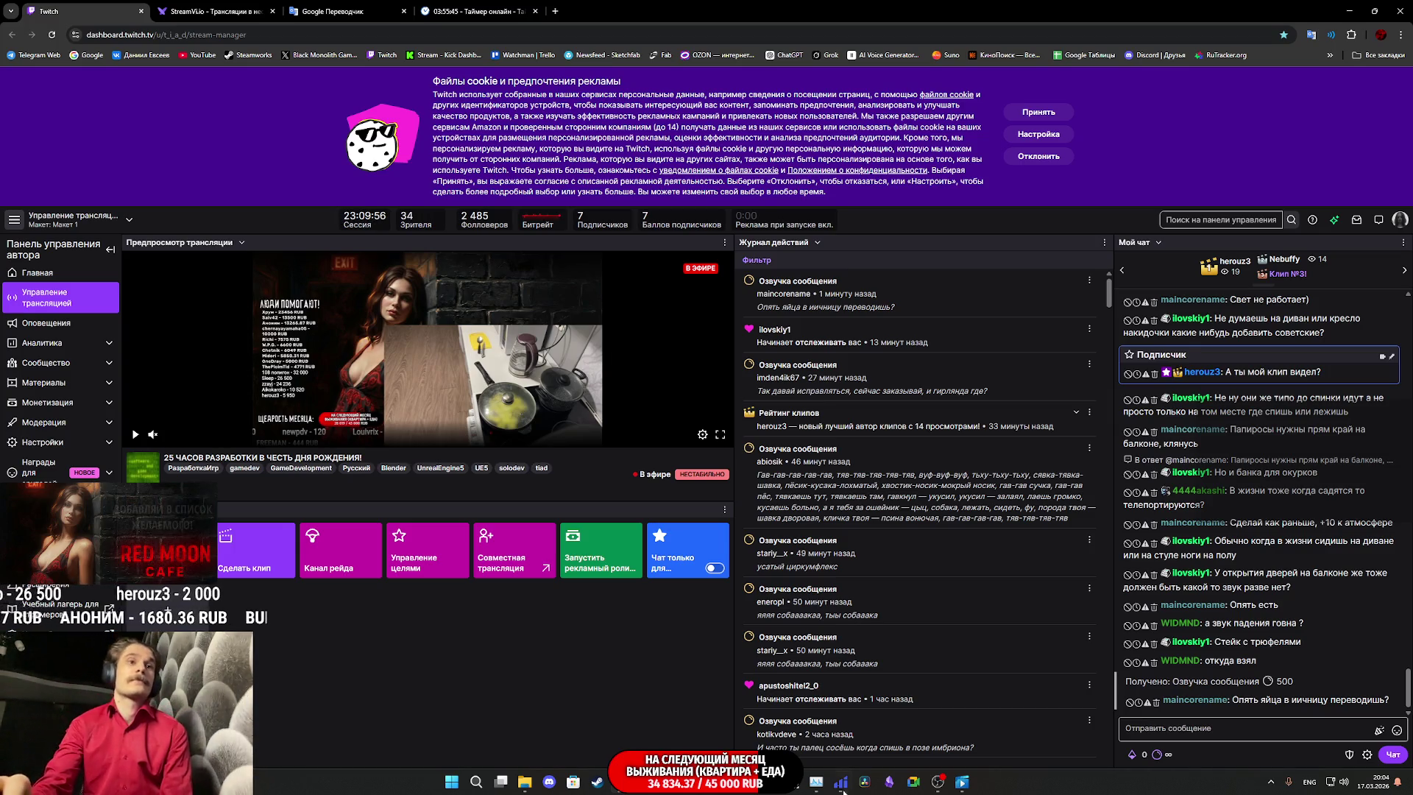
# Step: Play the clip in the floating video player, then close that player window
pyautogui.click(961, 782)
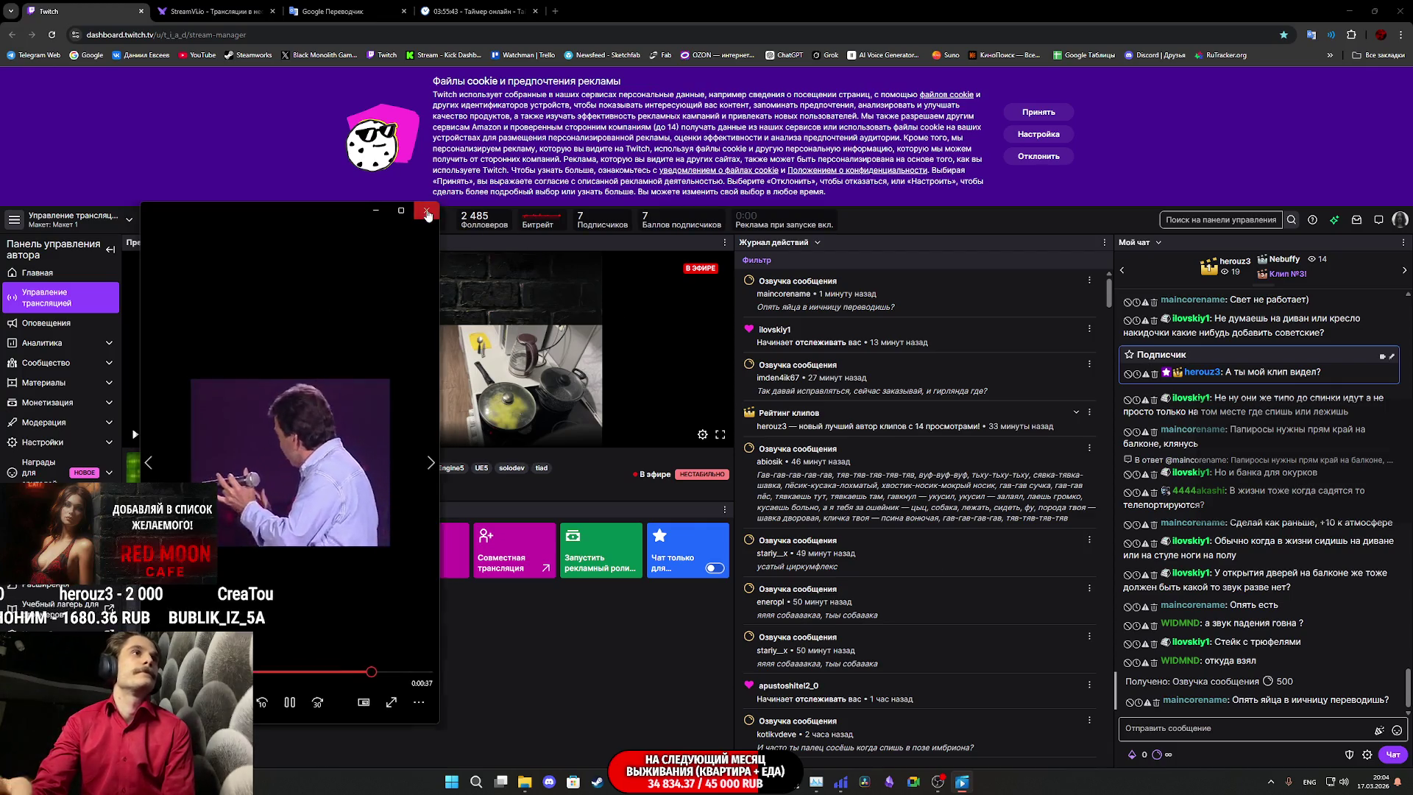
pyautogui.click(426, 210)
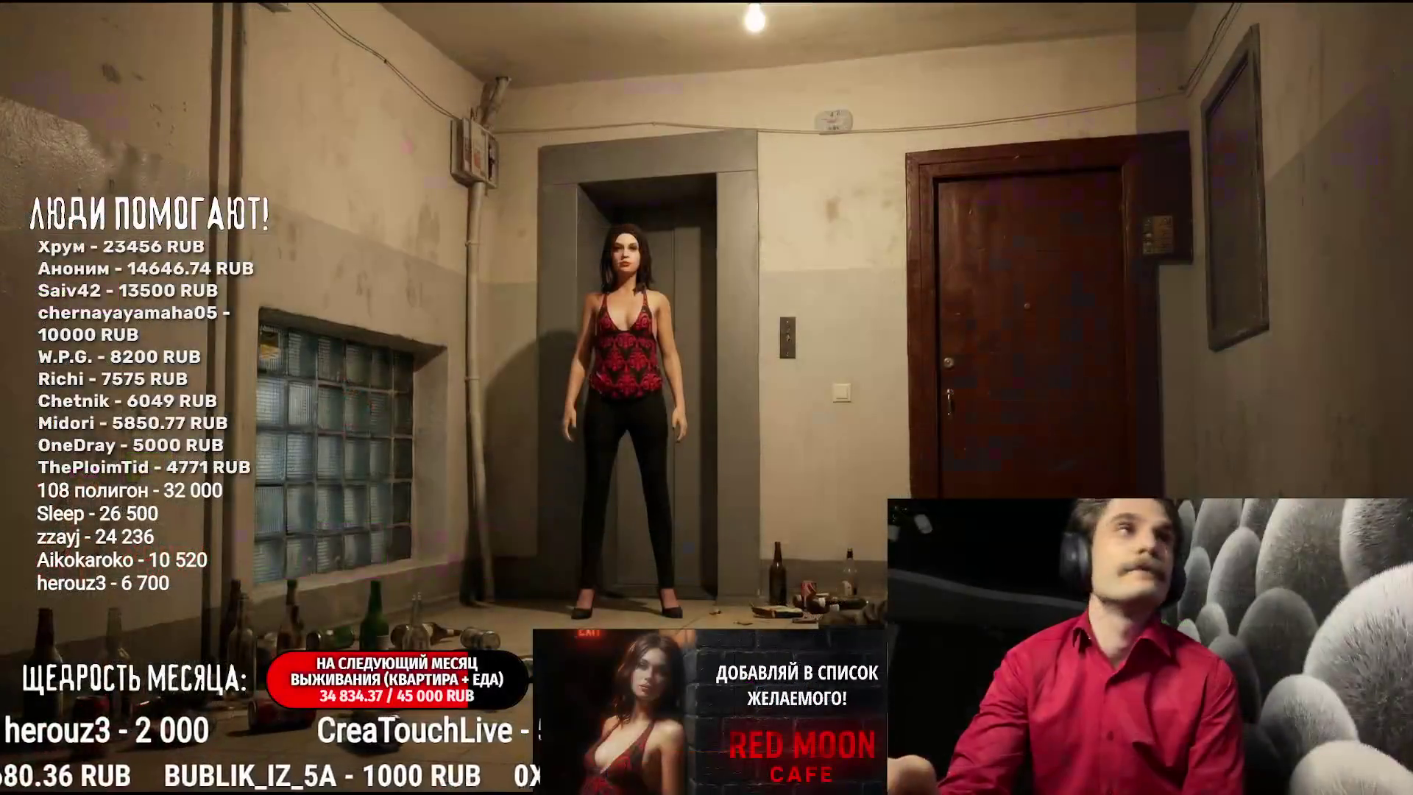
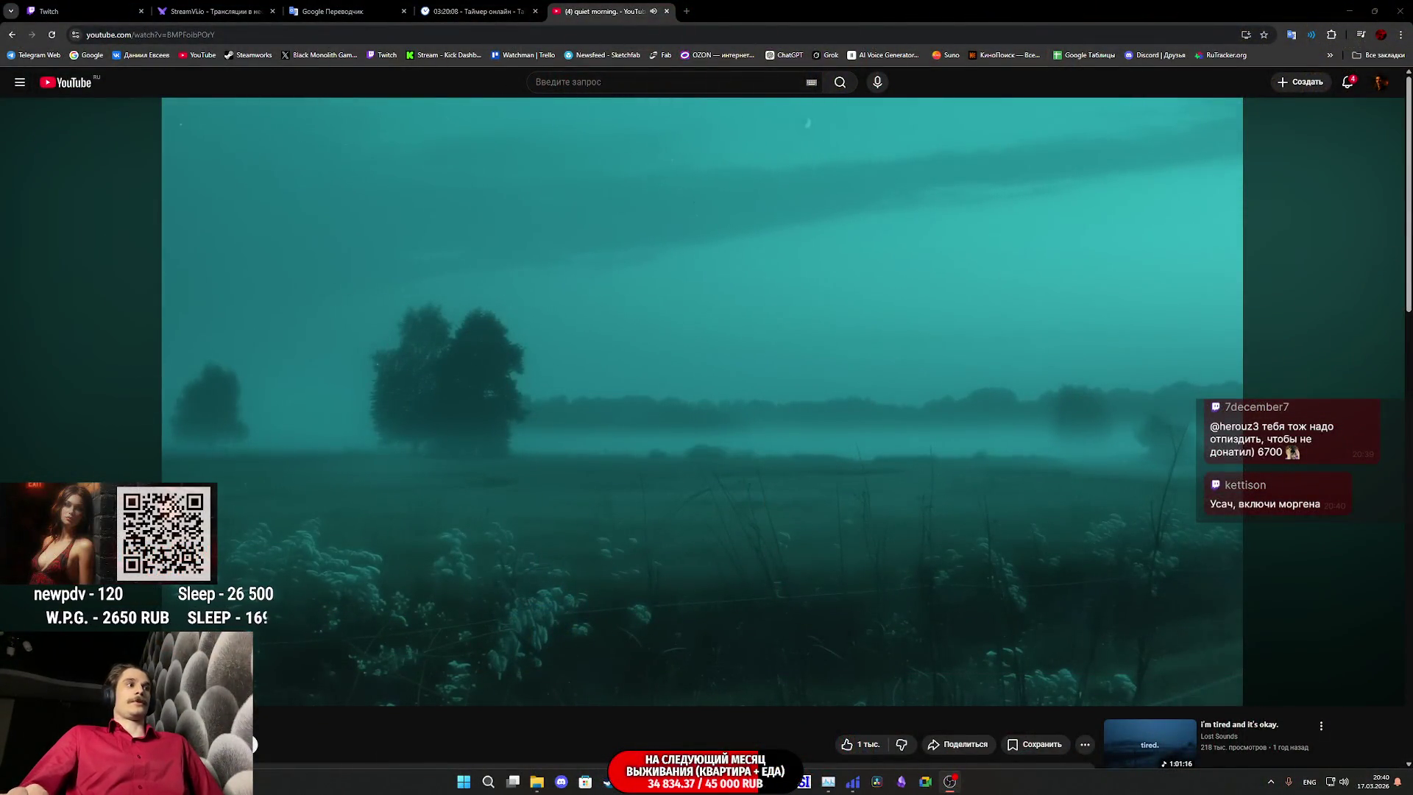
# Step: Switch to the Twitch dashboard, then bring the Pillower_BPC blueprint editor back to the front
pyautogui.hotkey('ctrl', '1')
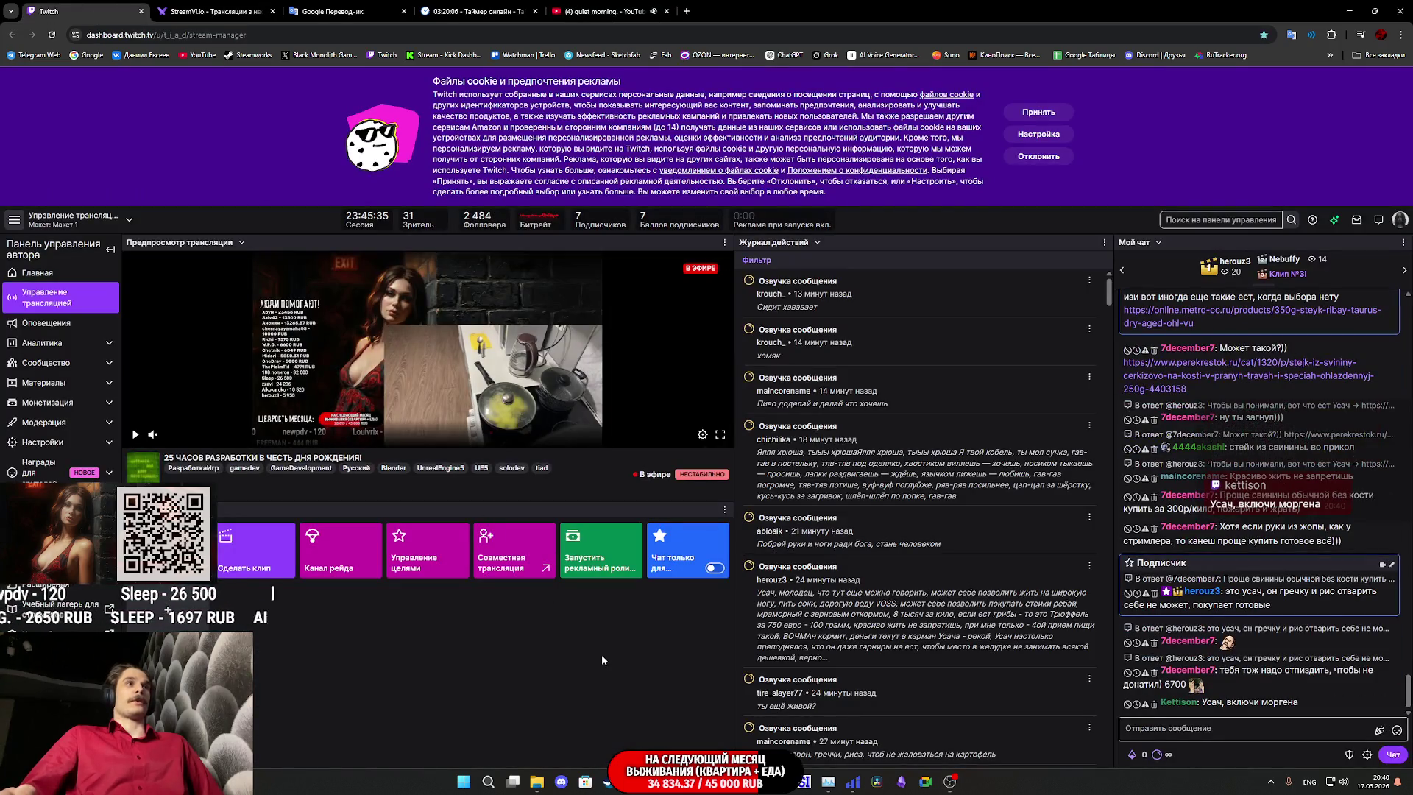
pyautogui.moveTo(683, 781)
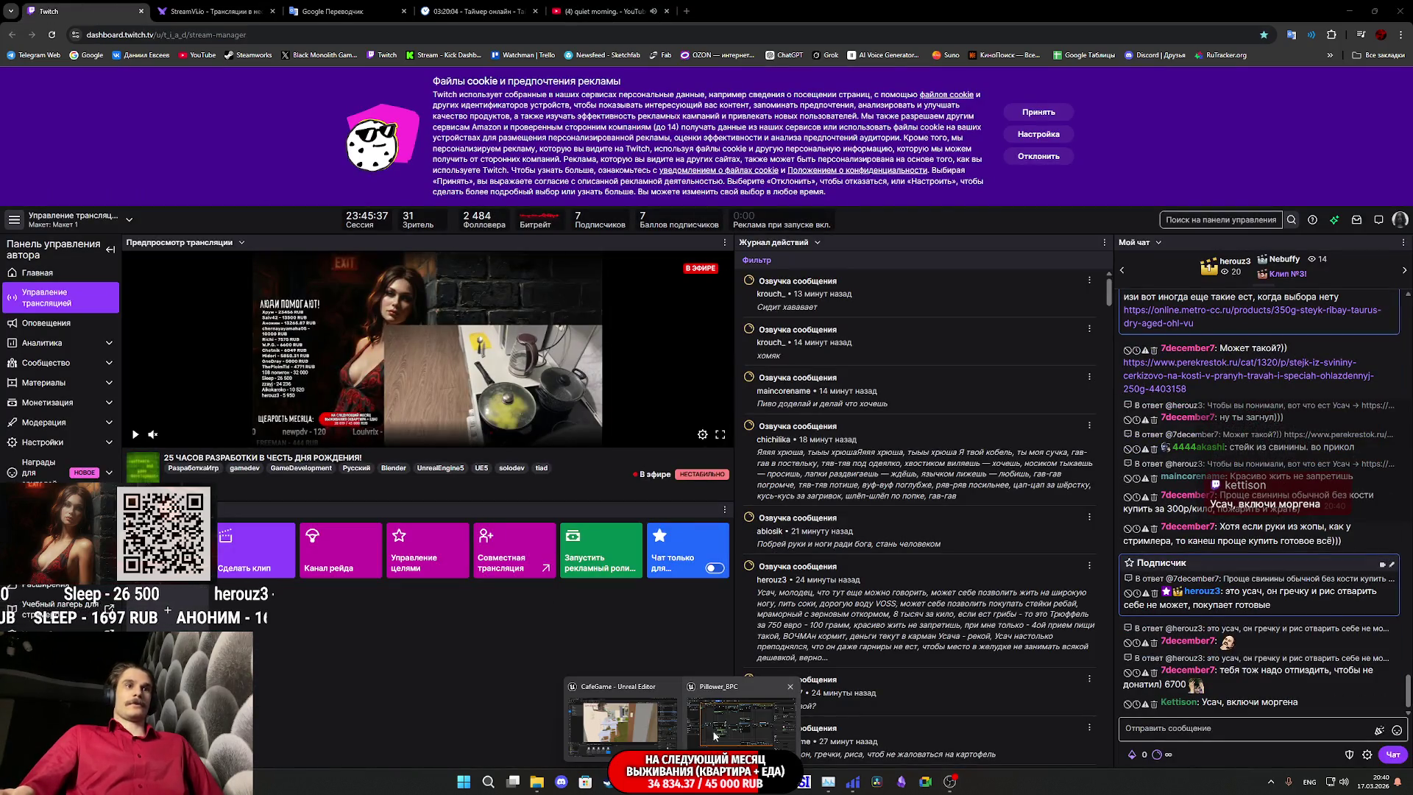
pyautogui.click(710, 738)
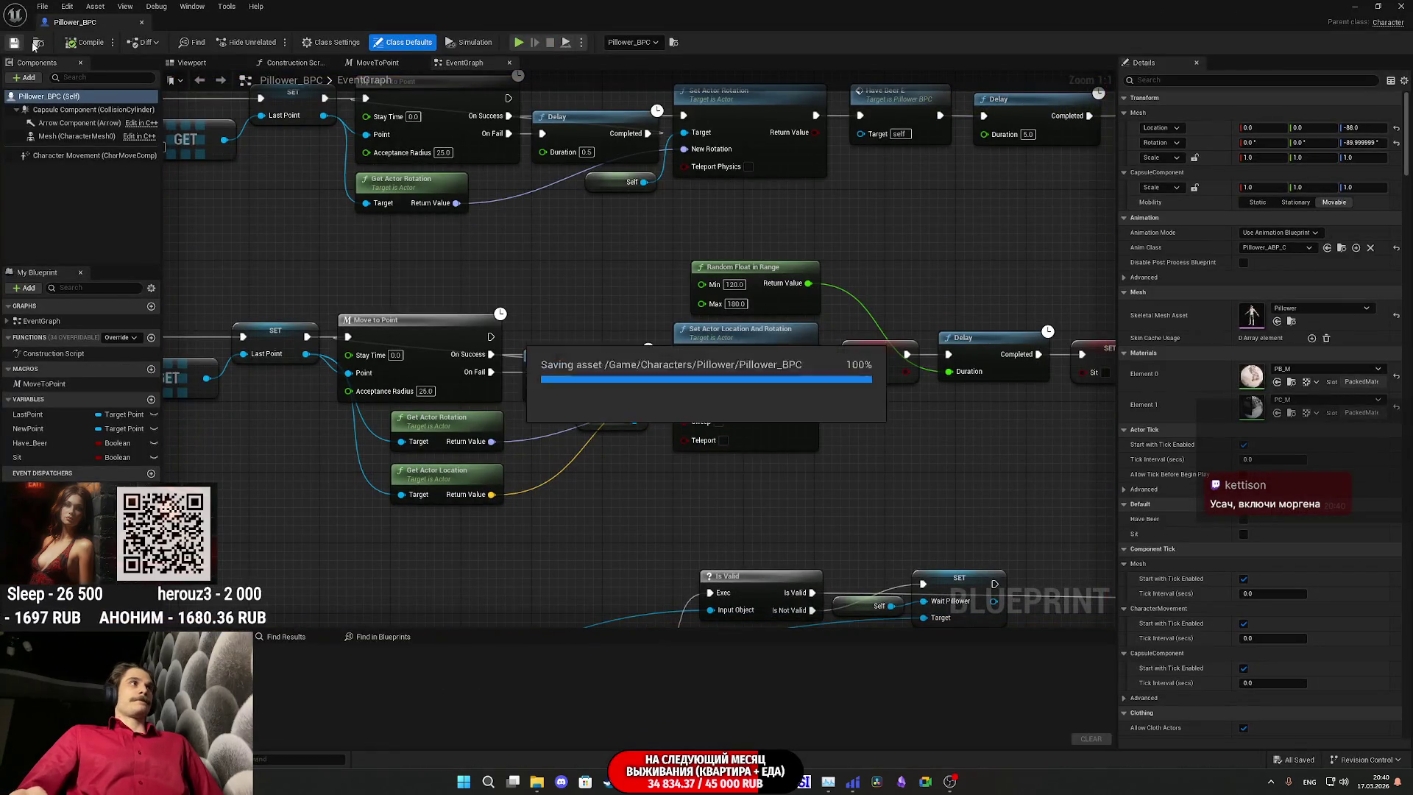
# Step: Open the Pillower_BPC blueprint's Viewport and select the character's skeletal Mesh component
pyautogui.click(1356, 6)
pyautogui.moveTo(584, 482); pyautogui.dragTo(585, 482)
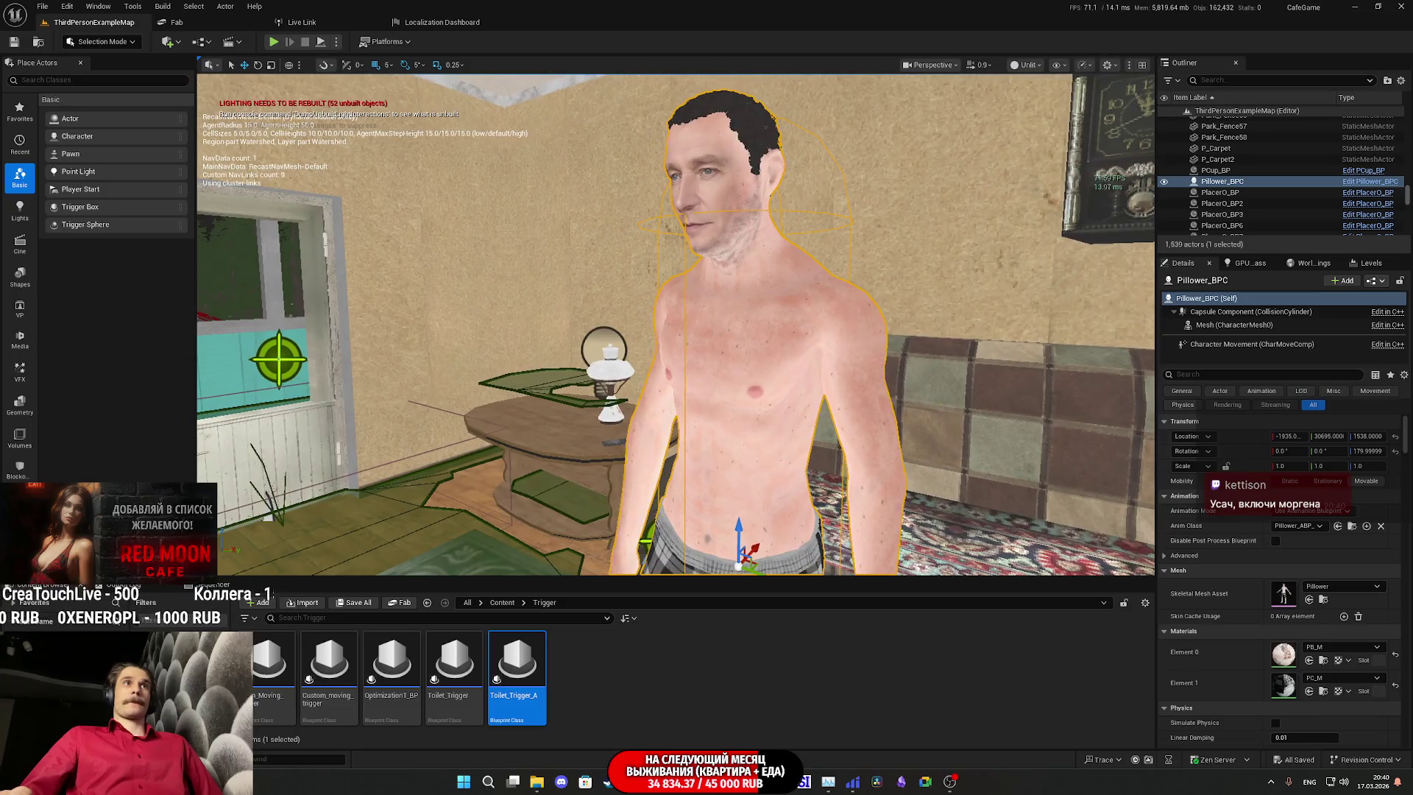
pyautogui.click(1386, 289)
pyautogui.click(1342, 311)
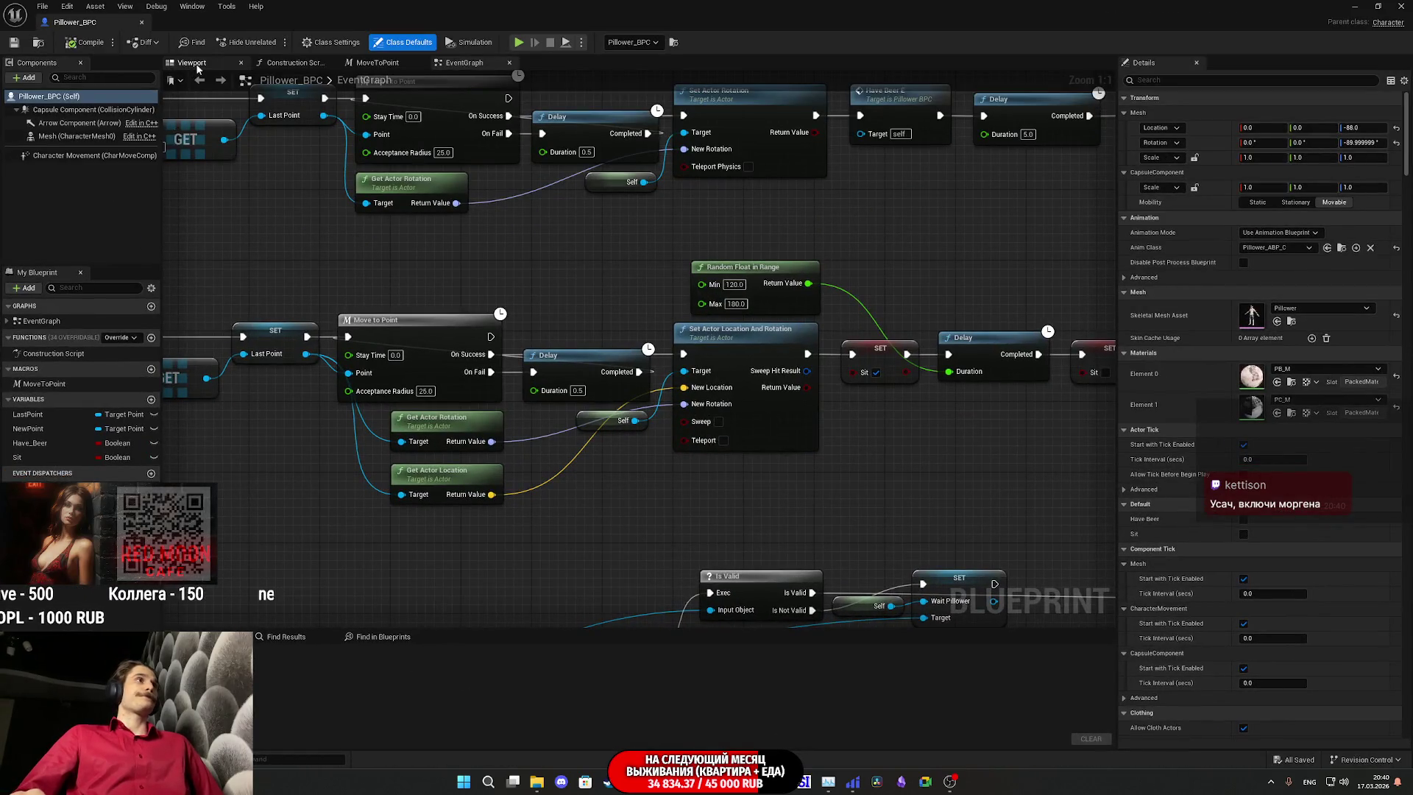
pyautogui.click(191, 64)
pyautogui.click(66, 137)
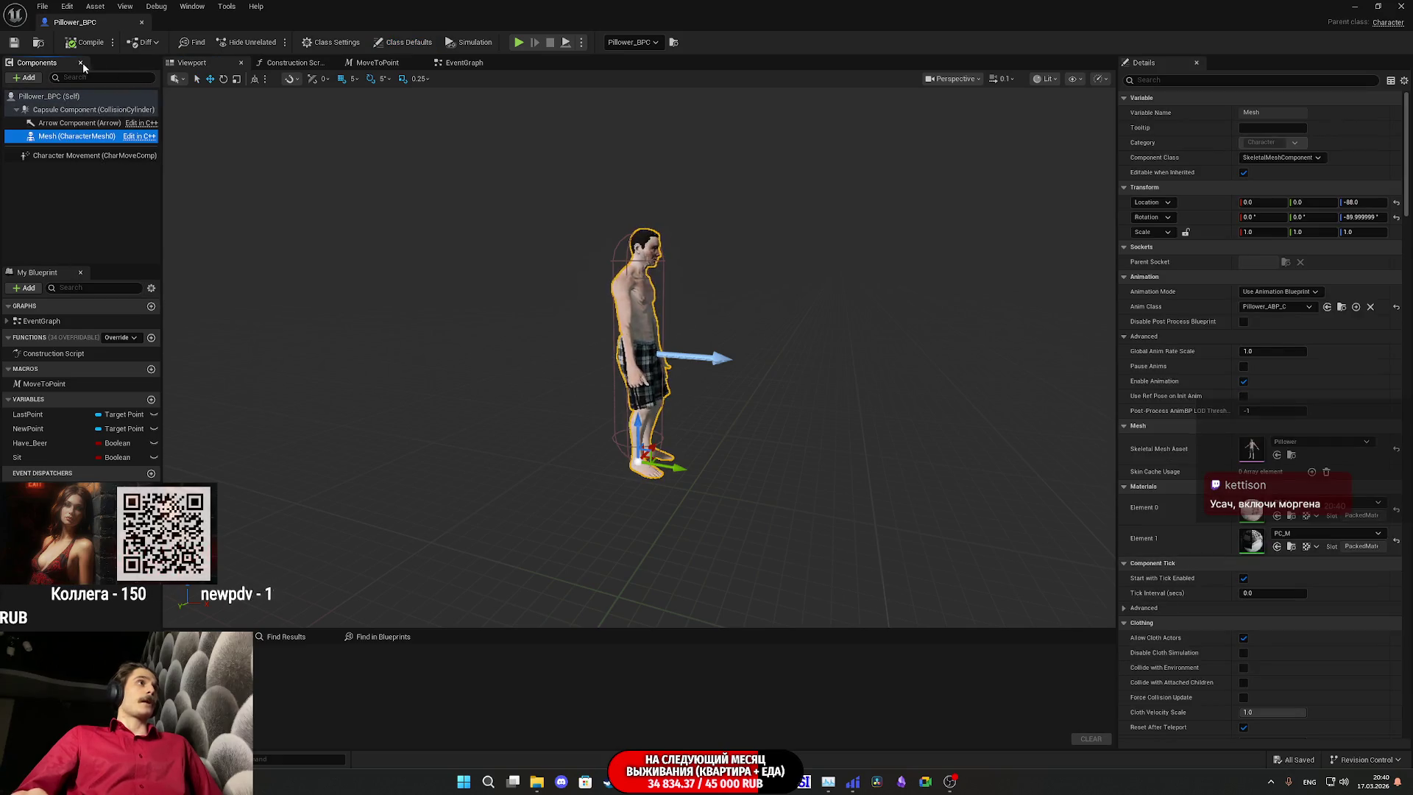
# Step: Select the Cherry_Jam mesh in Content > Assets > Gameplay_Asset > Coffee_Shop_Asset1, then maximize the blueprint editor
pyautogui.click(1375, 6)
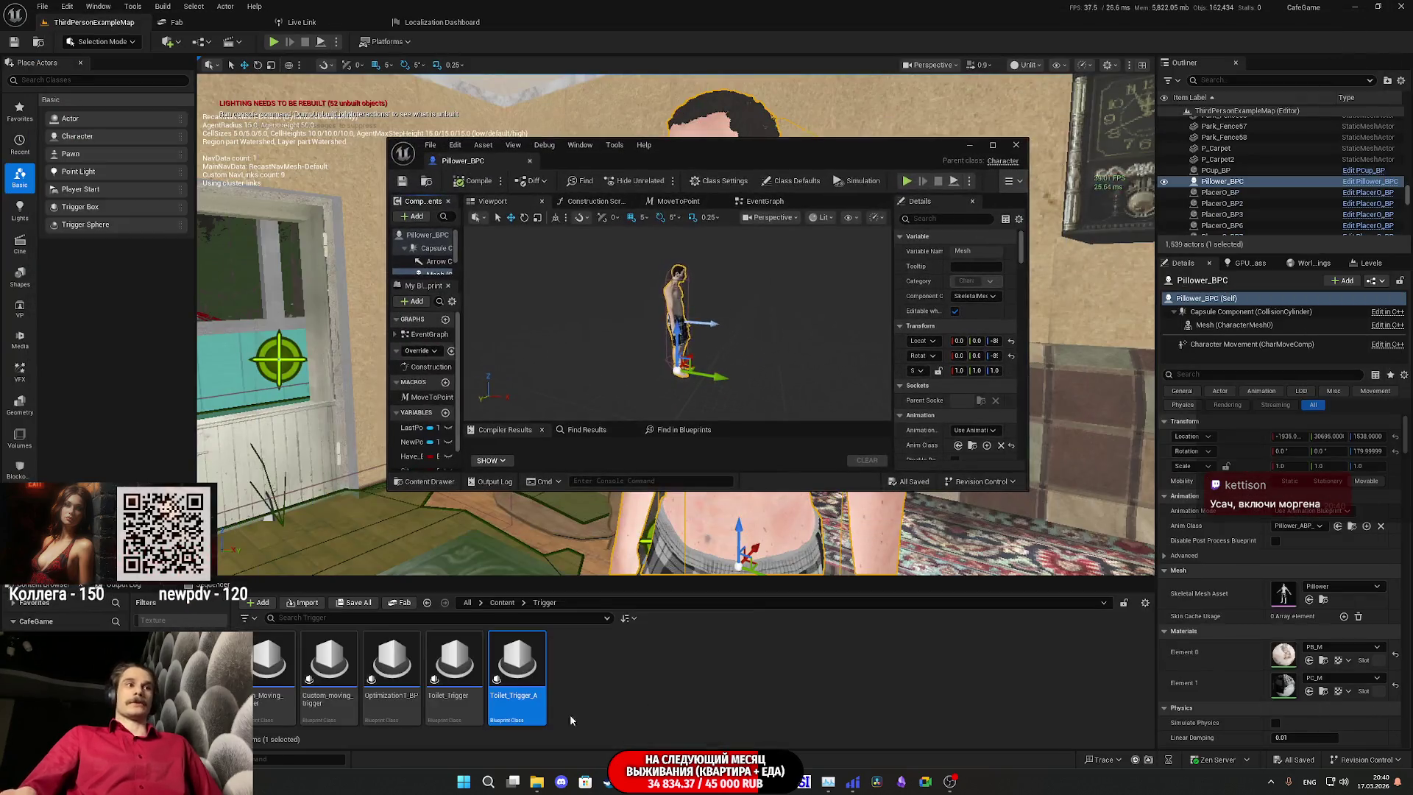
pyautogui.click(490, 602)
pyautogui.doubleClick(282, 675)
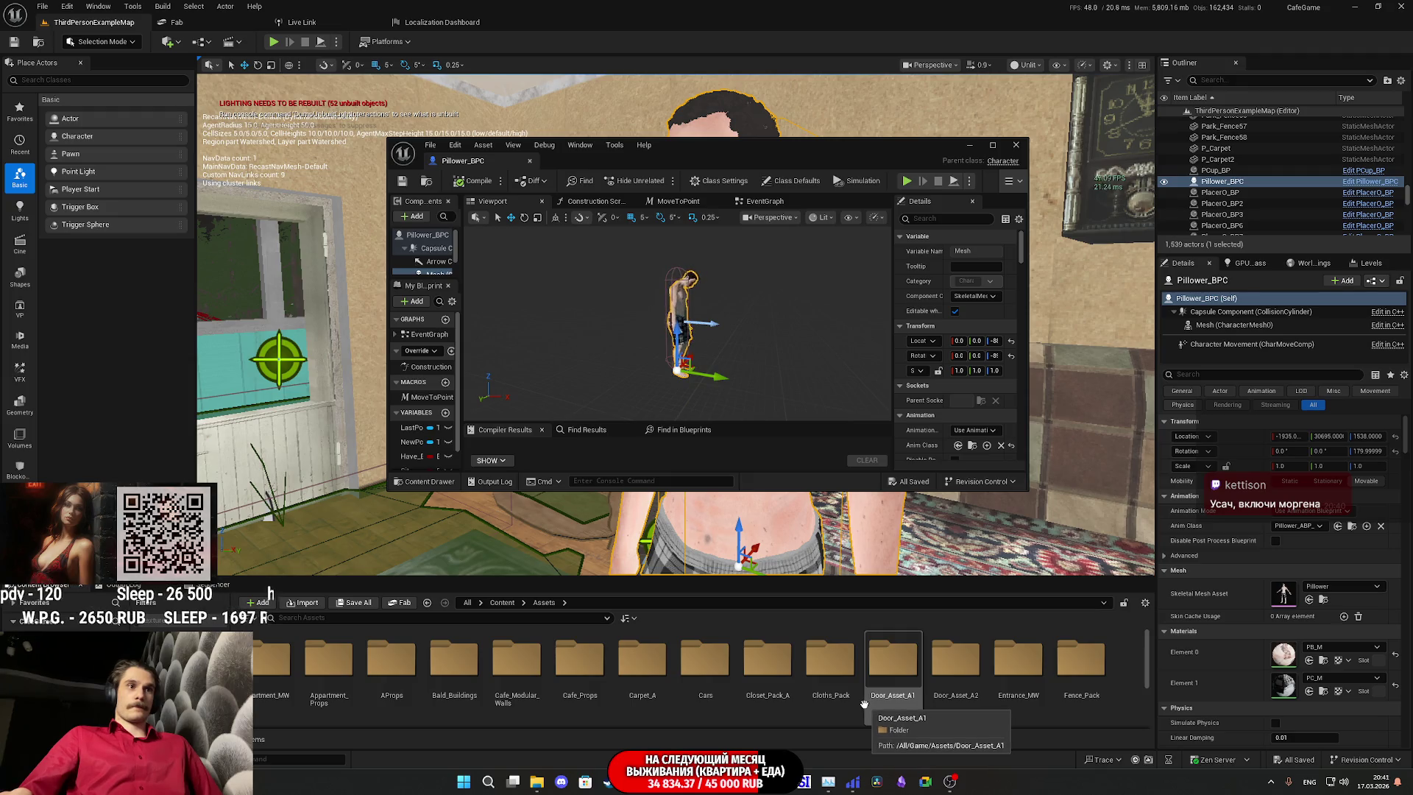
pyautogui.scroll(-5, 883, 702)
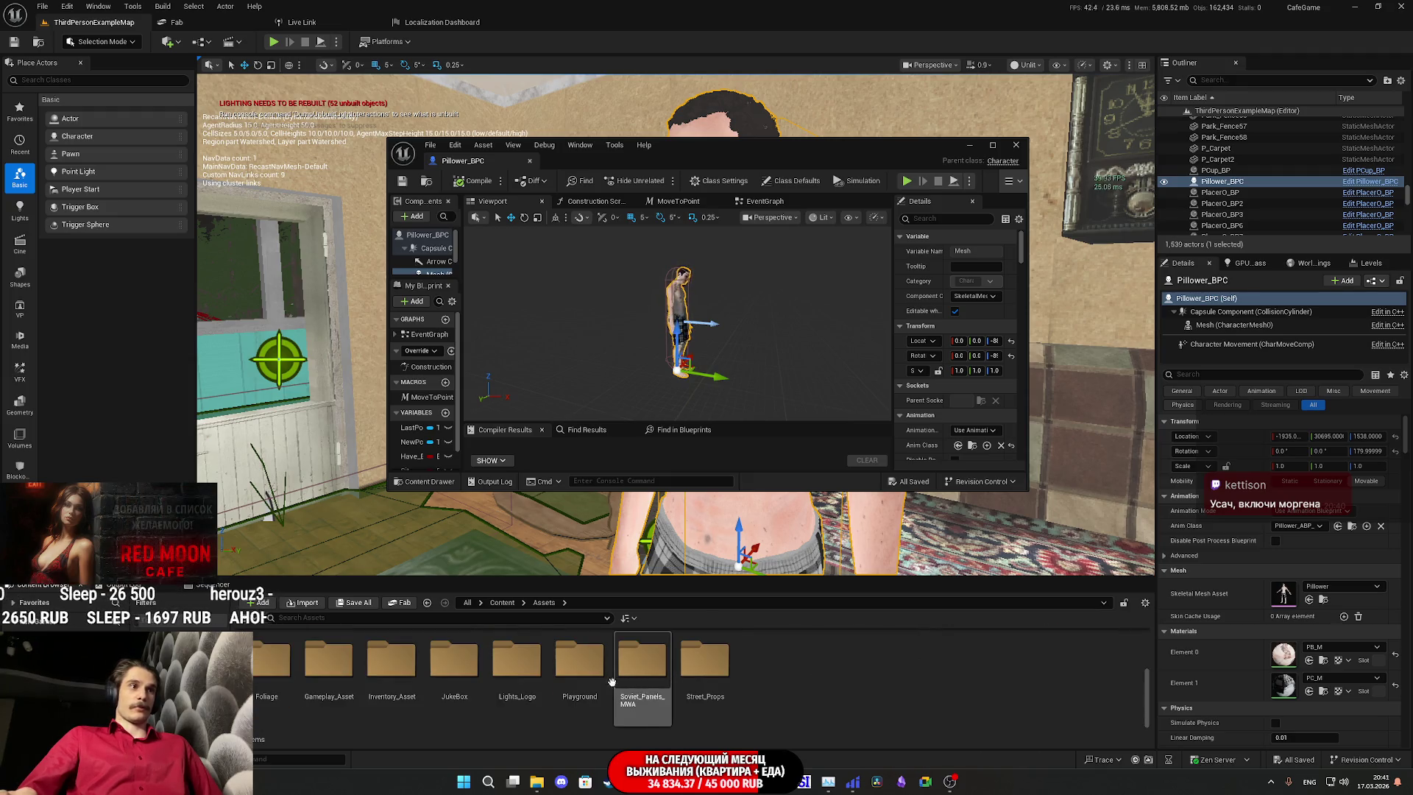
pyautogui.doubleClick(338, 666)
pyautogui.doubleClick(274, 662)
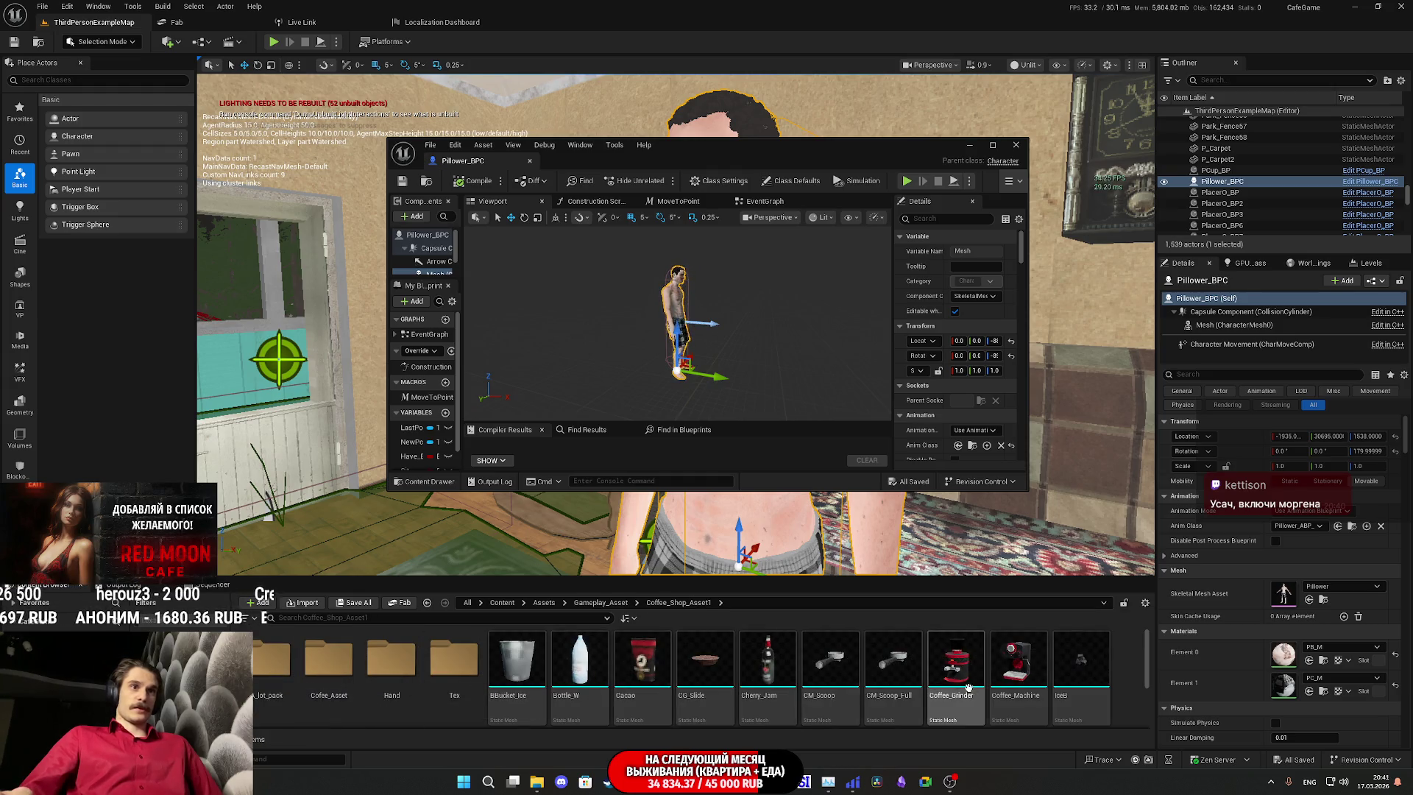
pyautogui.click(773, 657)
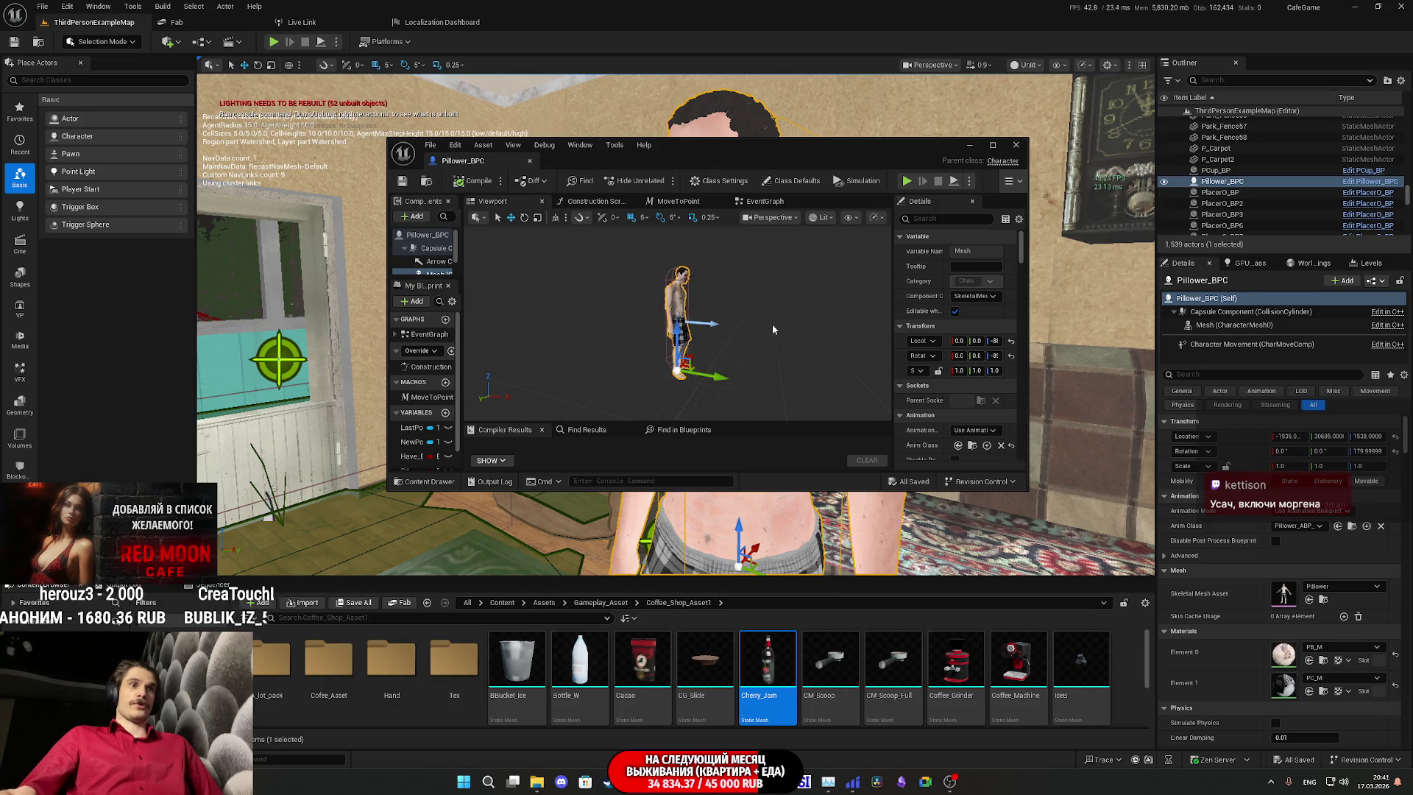
pyautogui.doubleClick(780, 149)
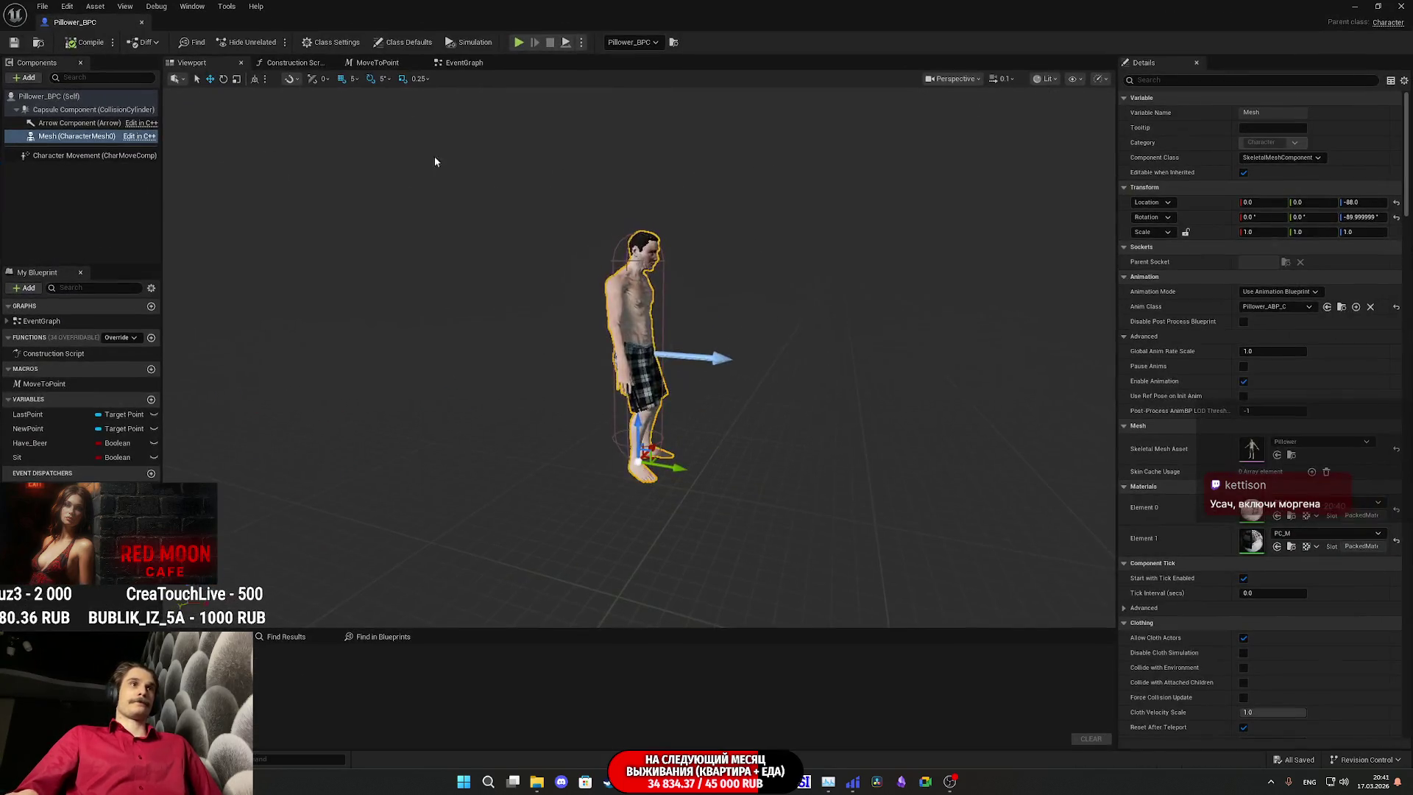
# Step: Add the Cherry_Jam mesh as a component under the character's Mesh
pyautogui.click(24, 77)
pyautogui.click(71, 198)
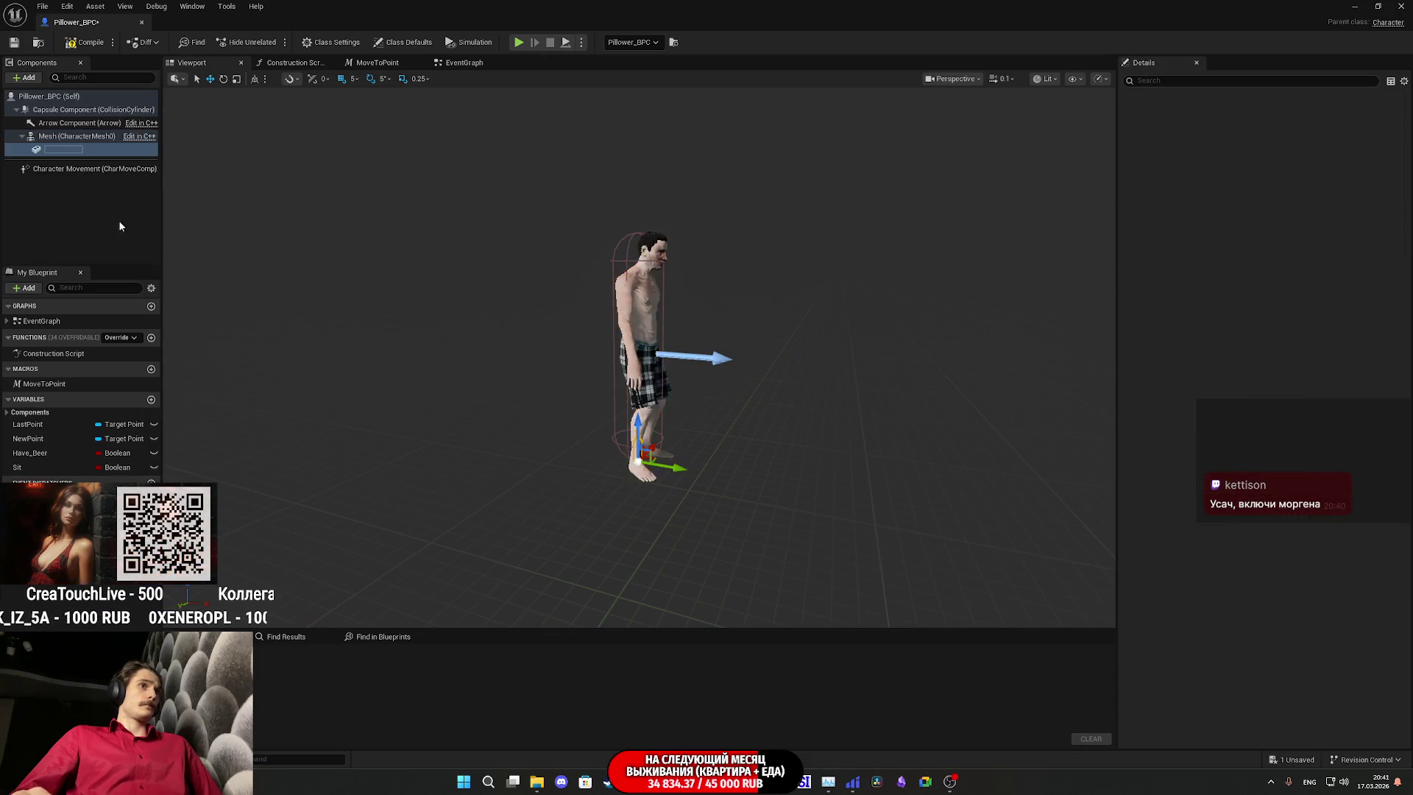
pyautogui.scroll(10, 639, 358)
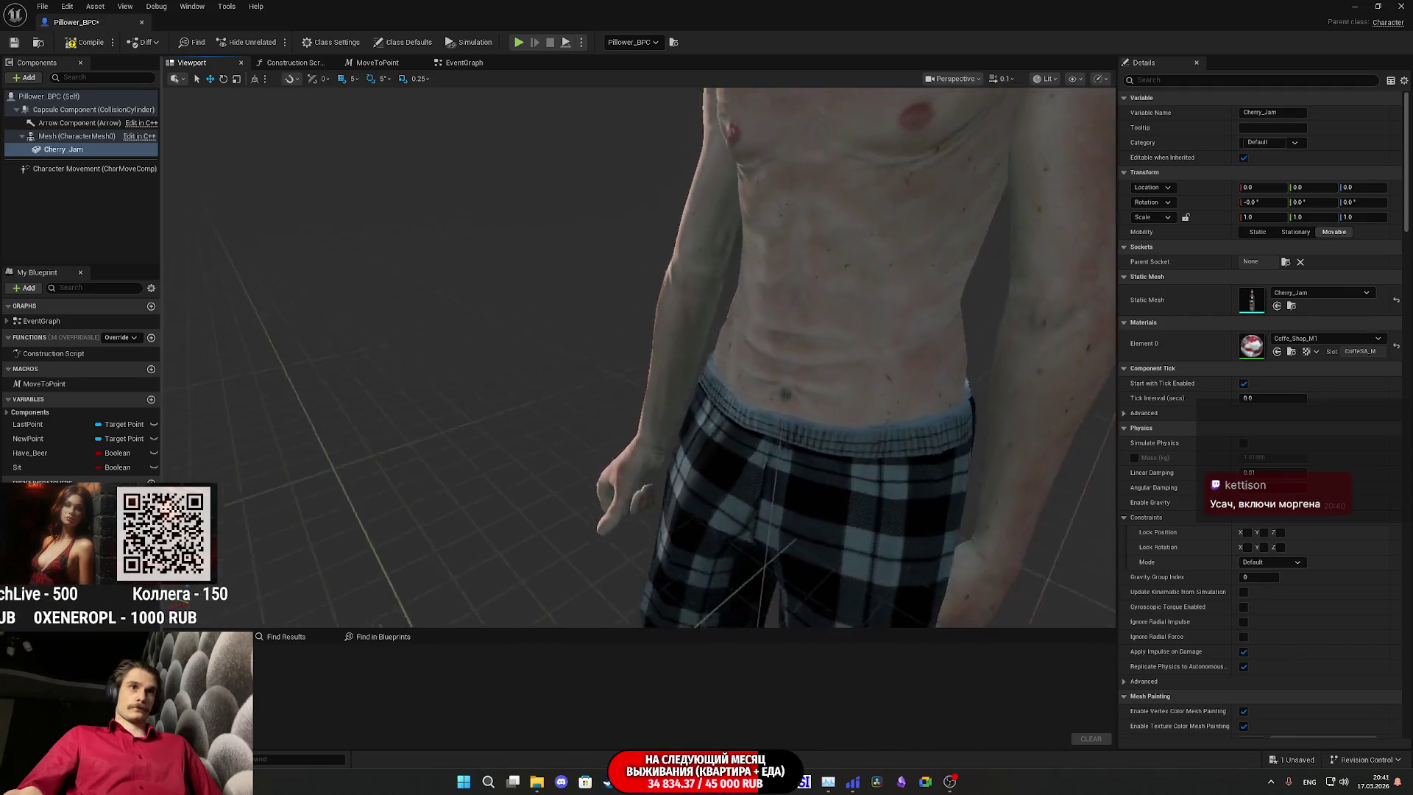
pyautogui.moveTo(1075, 315)
pyautogui.mouseDown()
pyautogui.moveTo(993, 317)
pyautogui.moveTo(1074, 315)
pyautogui.mouseUp()
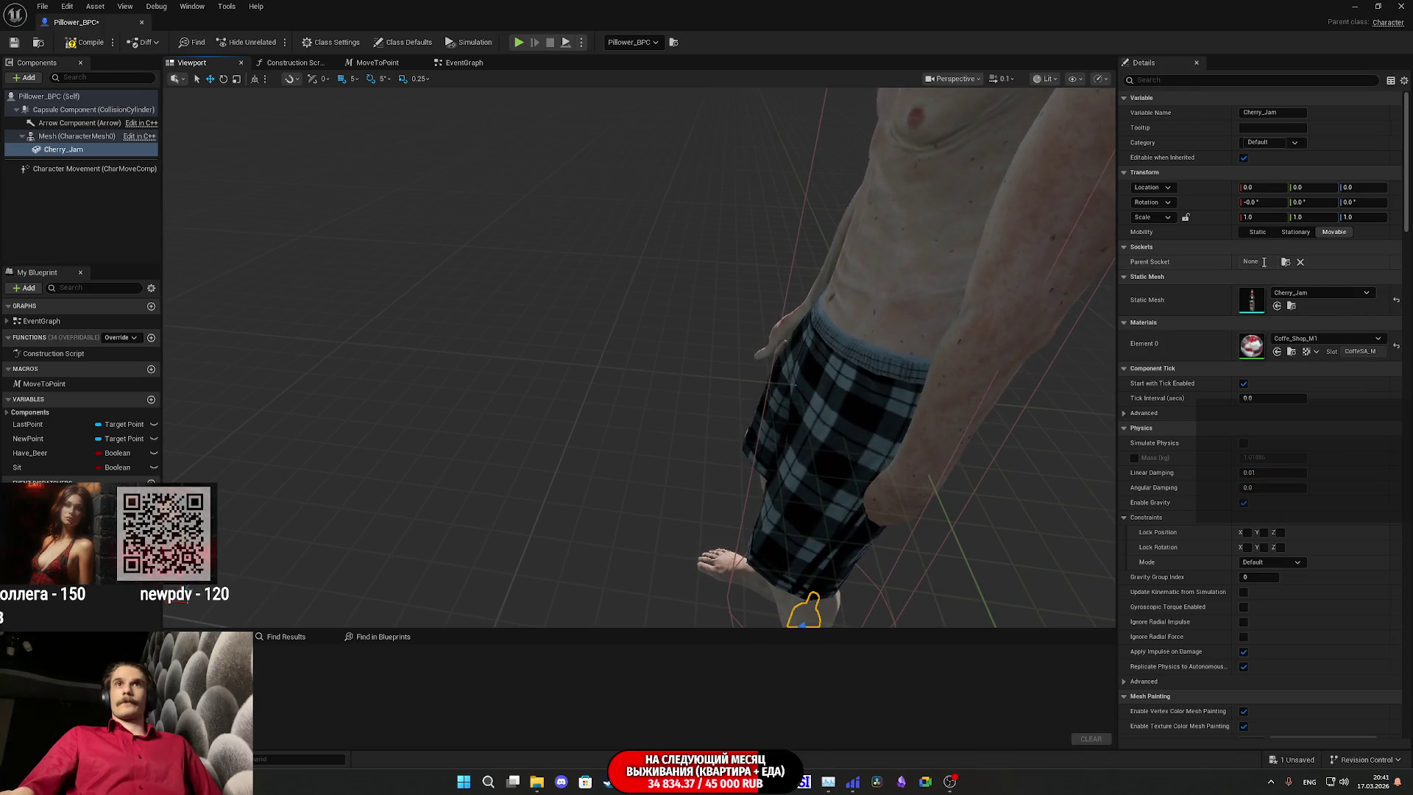
# Step: Set the bottle's Parent Socket to hand_l and focus the preview on it
pyautogui.click(1287, 262)
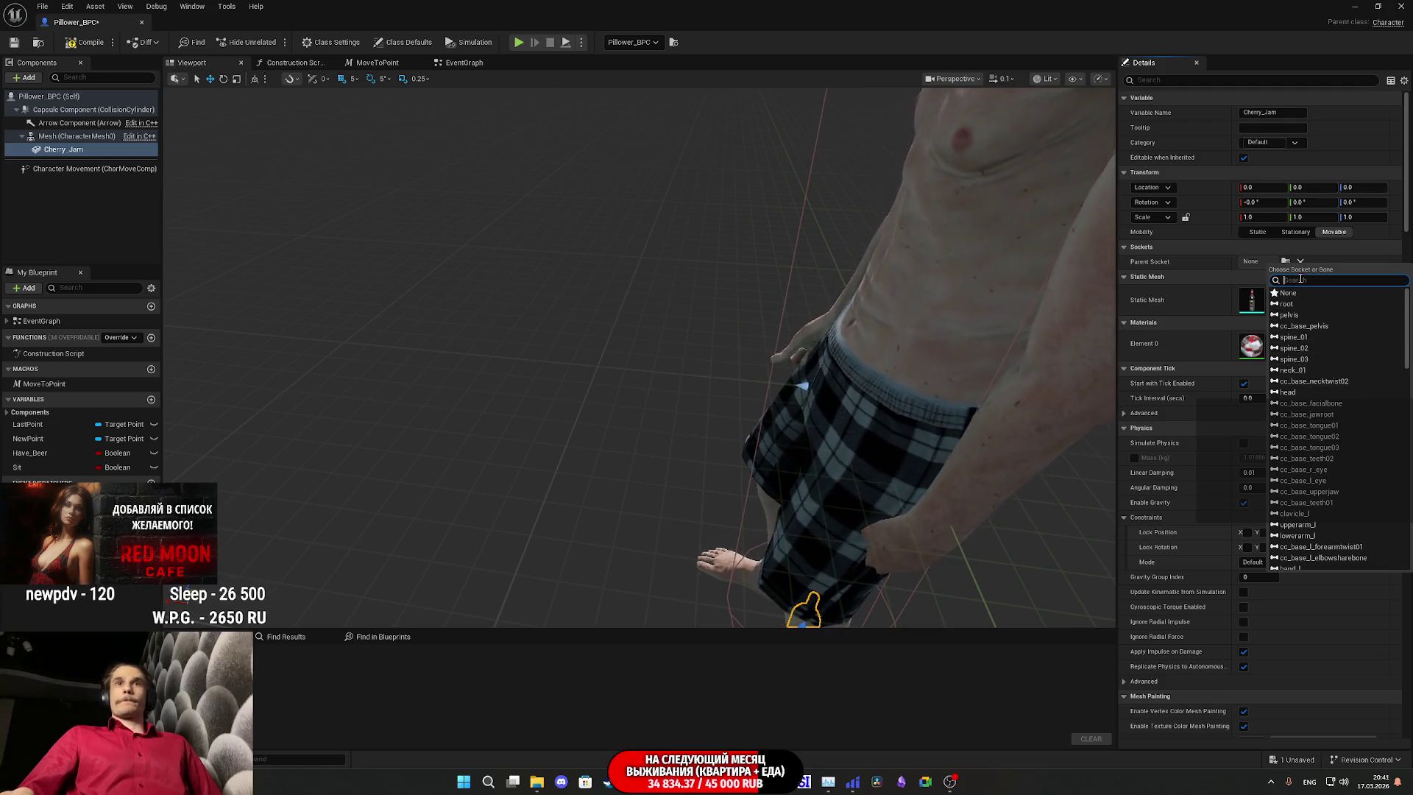
pyautogui.write('Hha')
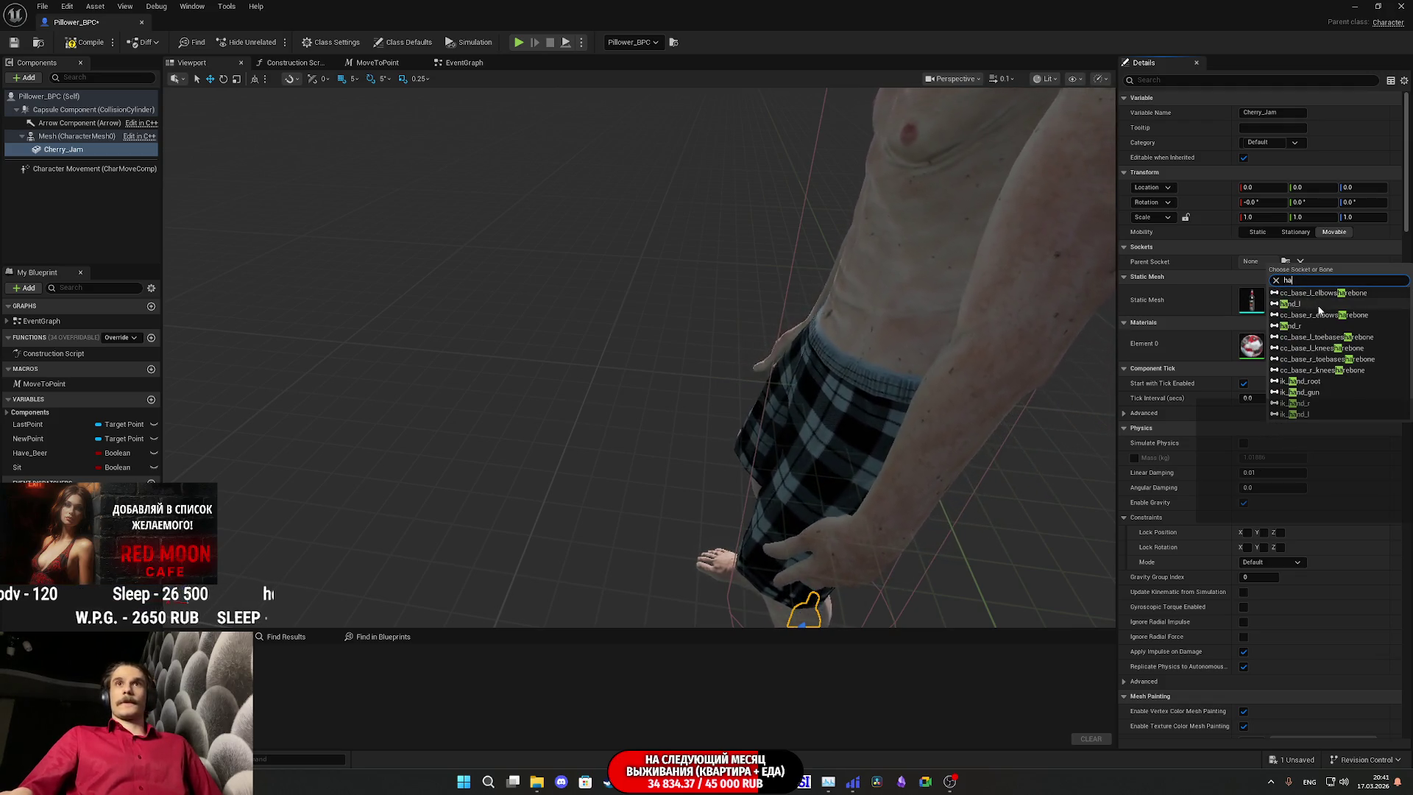
pyautogui.click(1317, 305)
pyautogui.press('f')
pyautogui.moveTo(662, 368); pyautogui.dragTo(743, 375)
# Step: Offset the bottle's Location X to 8.0 and inspect it in the preview
pyautogui.moveTo(1270, 184); pyautogui.dragTo(1282, 184)
pyautogui.moveTo(662, 368); pyautogui.dragTo(677, 309)
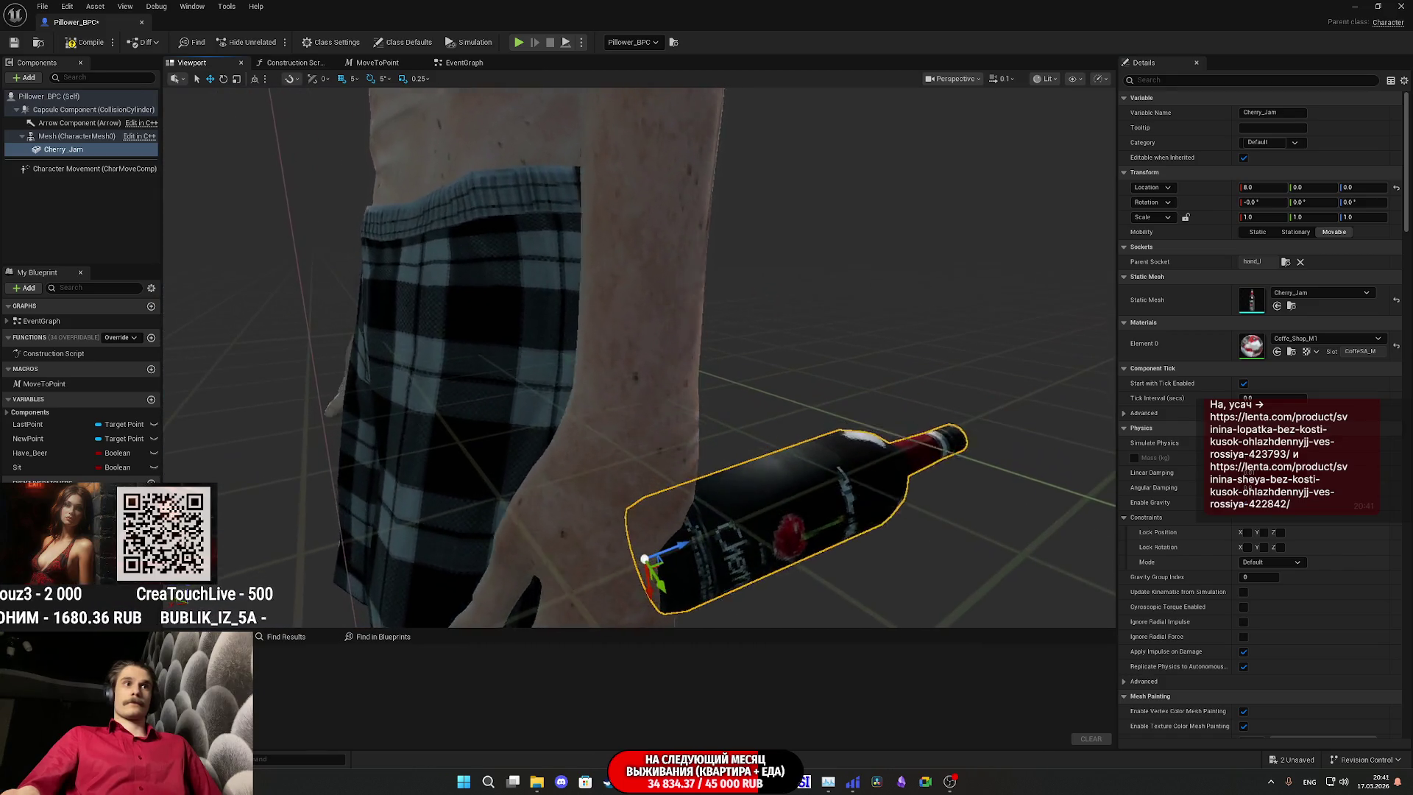
pyautogui.moveTo(711, 479); pyautogui.dragTo(729, 479)
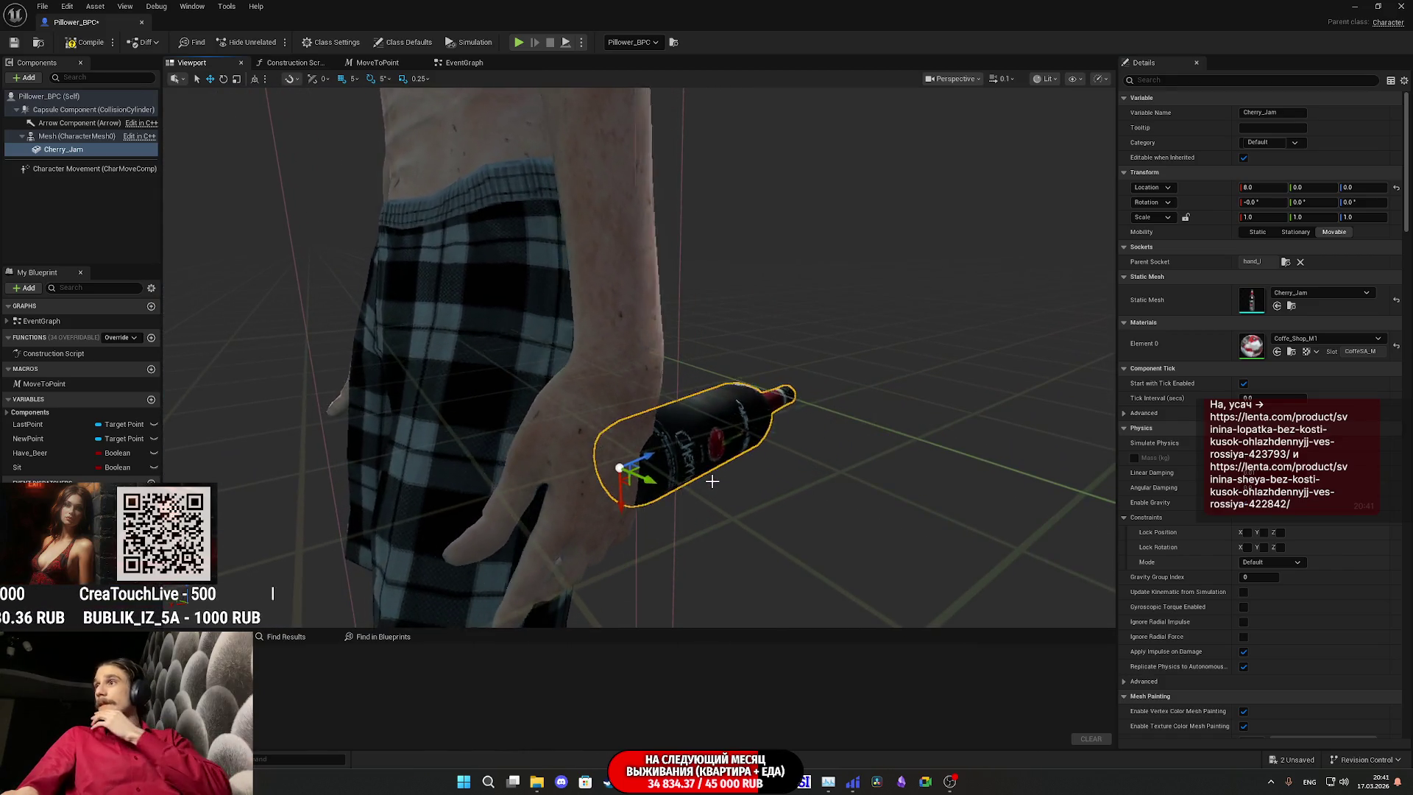
pyautogui.scroll(5, 714, 484)
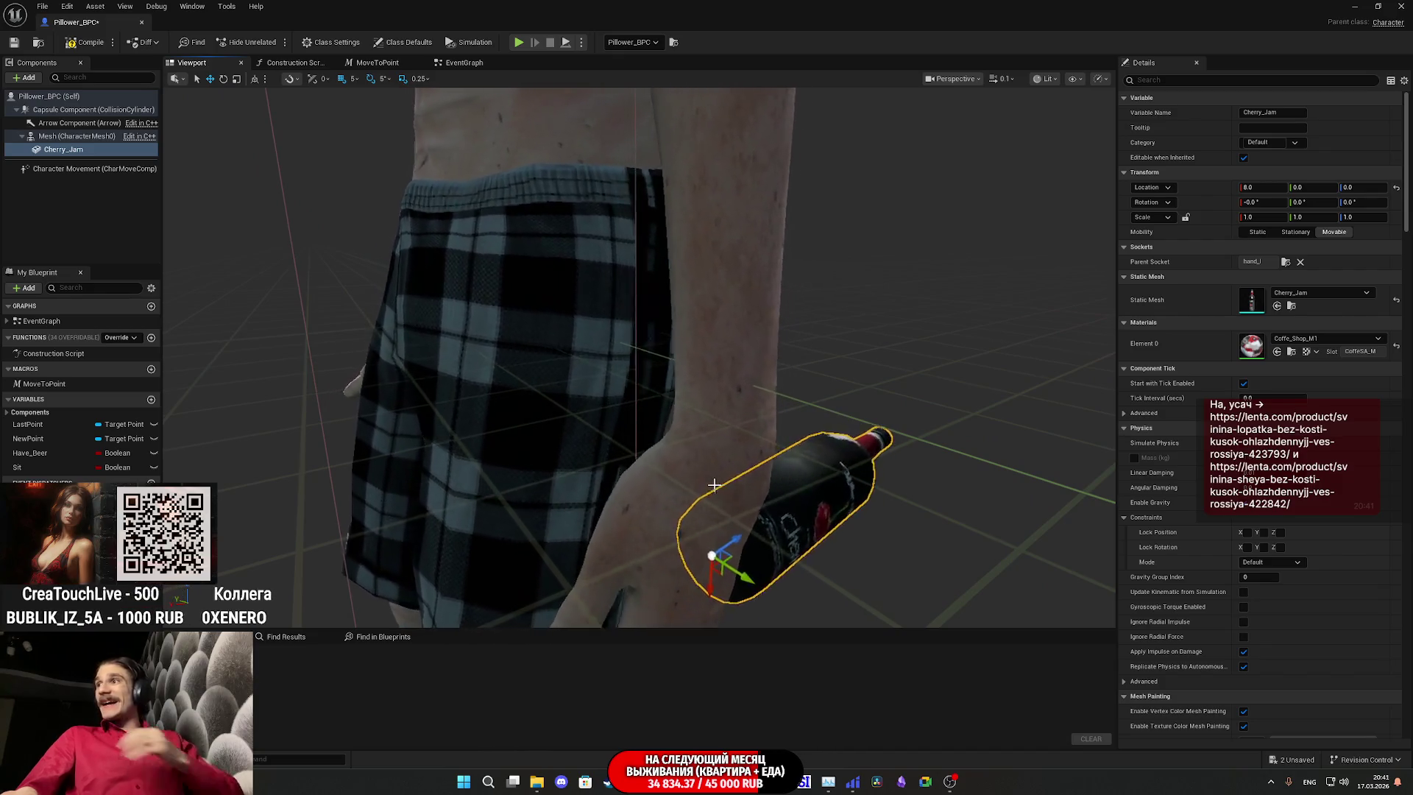
pyautogui.moveTo(1050, 541); pyautogui.dragTo(1059, 541)
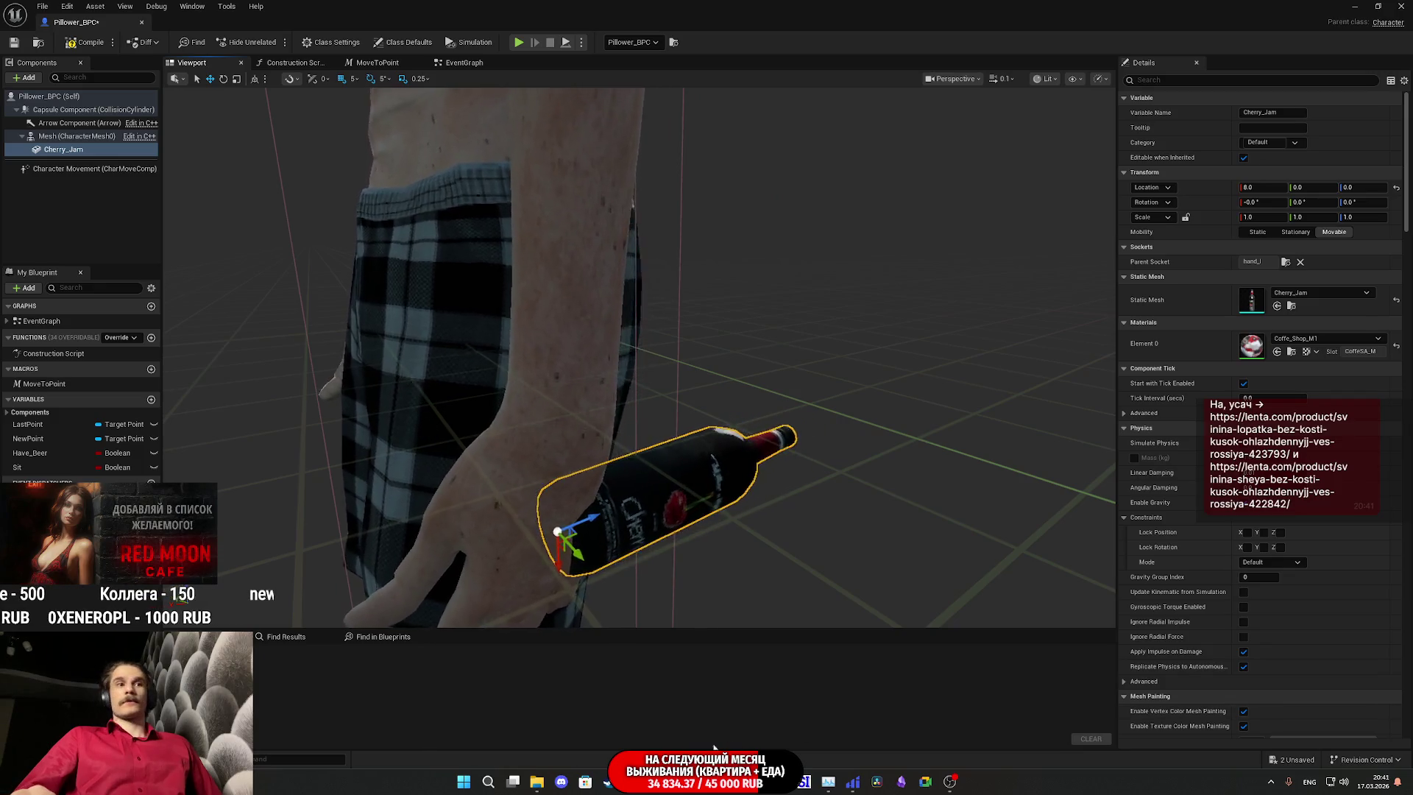
pyautogui.hotkey('alt', 'Tab')
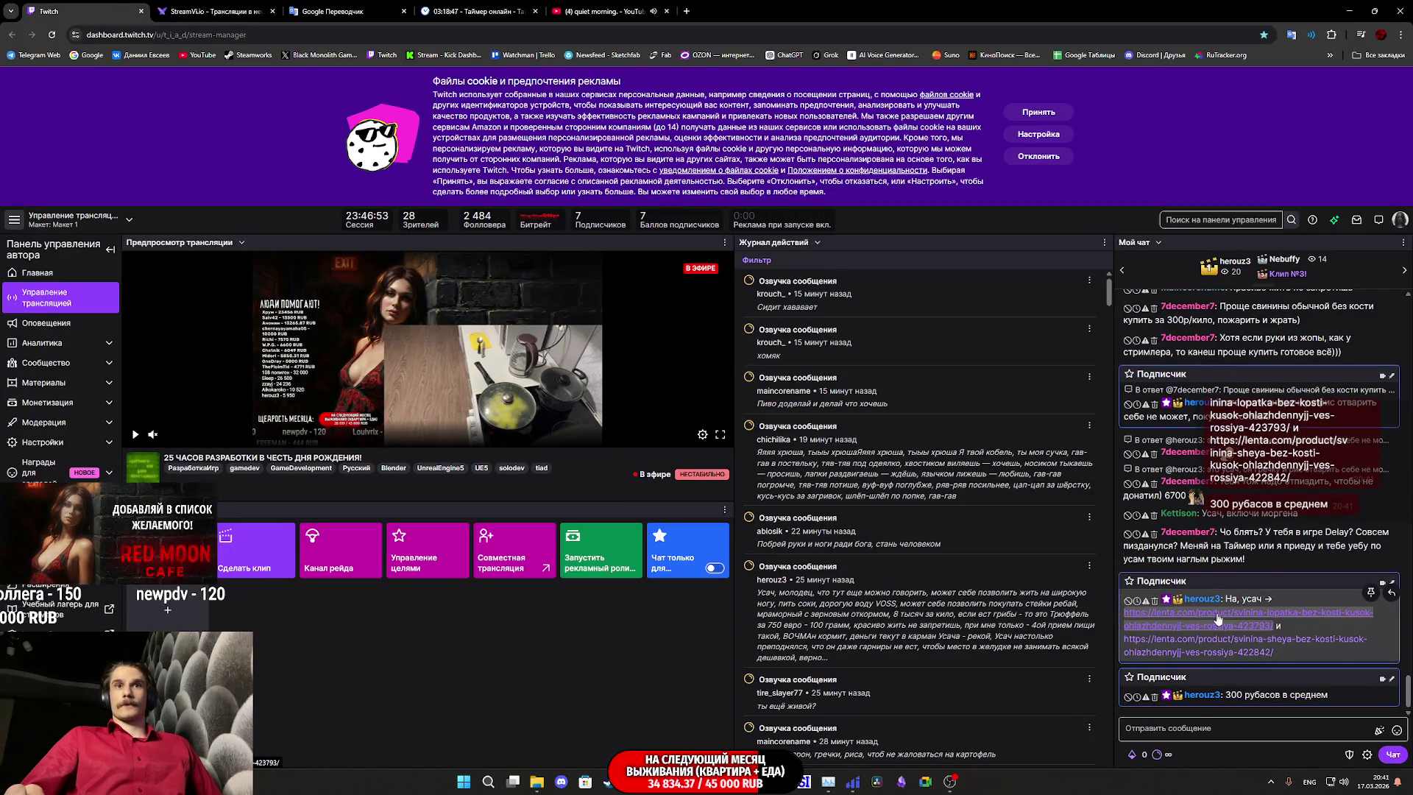
# Step: Open the new tab showing the lenta.com pork shoulder page linked in chat
pyautogui.click(237, 11)
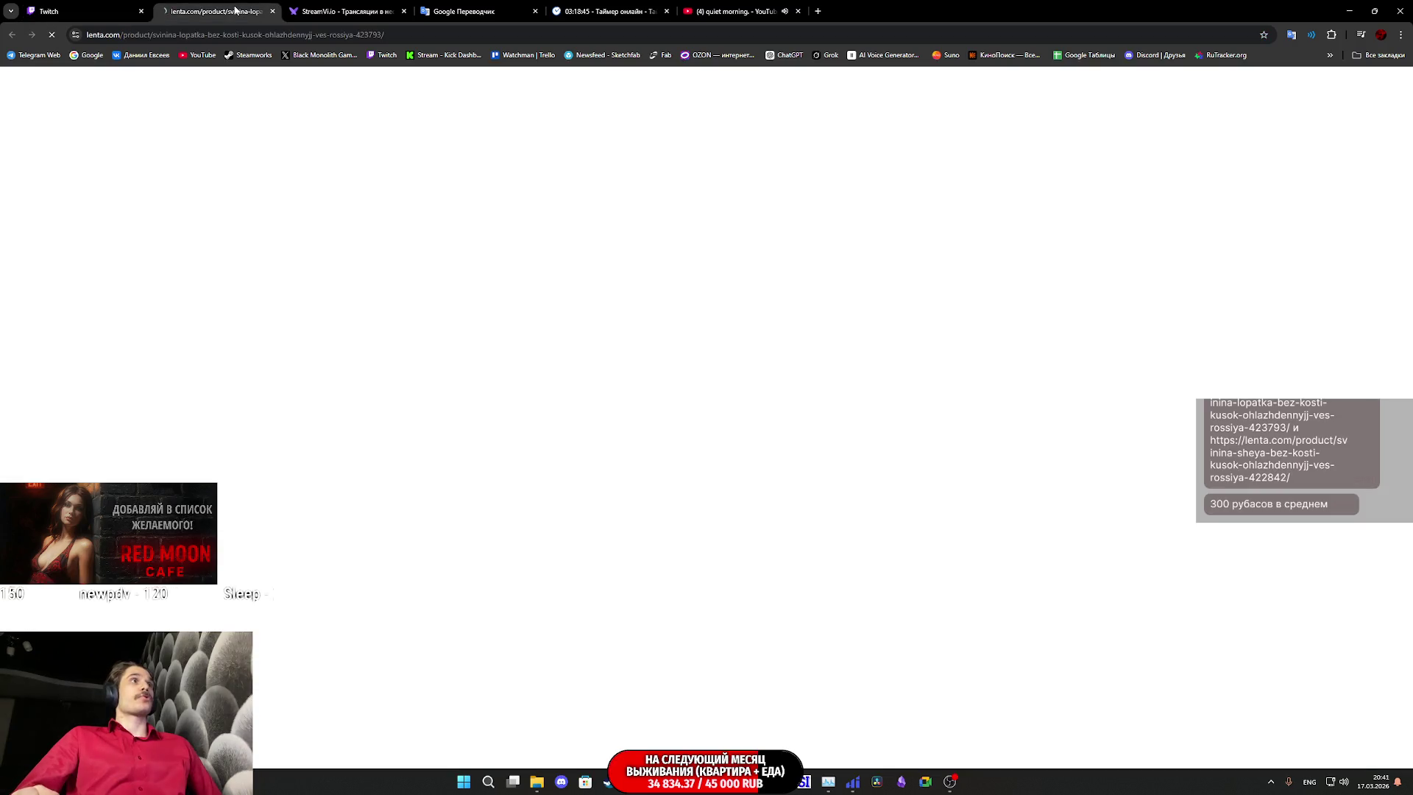